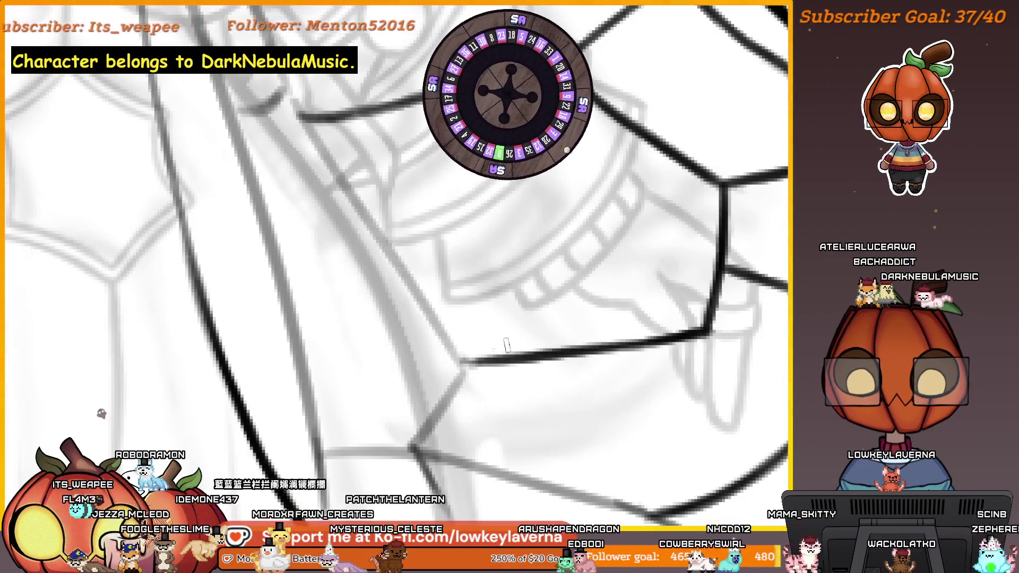
# Thicken the wing's long lower ink line and mirror the canvas view horizontally
pyautogui.moveTo(652, 374)
pyautogui.mouseDown()
pyautogui.moveTo(742, 287)
pyautogui.moveTo(499, 317)
pyautogui.mouseUp()
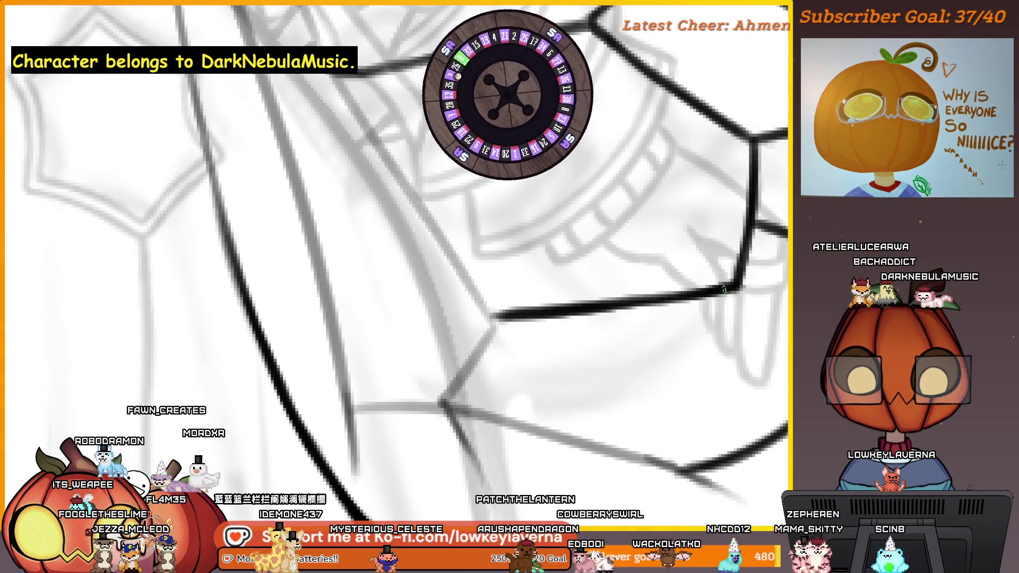
pyautogui.moveTo(724, 290); pyautogui.dragTo(519, 313)
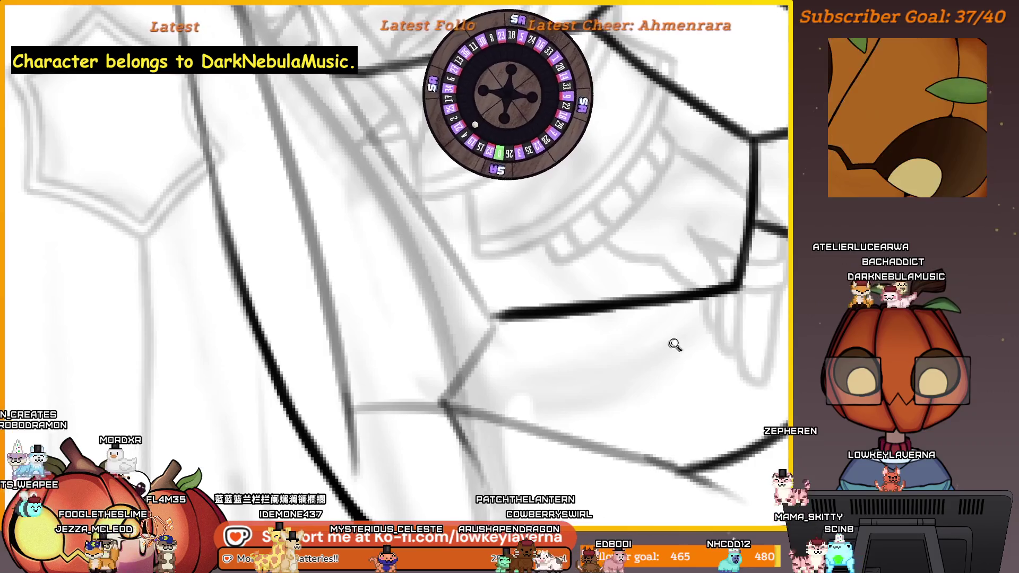
pyautogui.moveTo(673, 343)
pyautogui.mouseDown()
pyautogui.moveTo(670, 366)
pyautogui.moveTo(645, 375)
pyautogui.mouseUp()
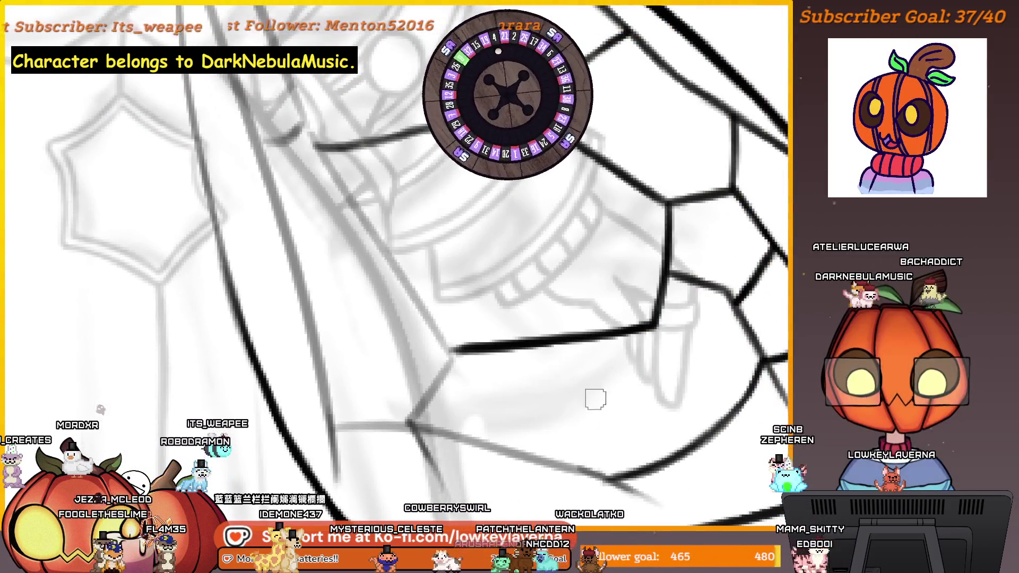
pyautogui.press('m')
pyautogui.moveTo(398, 358)
pyautogui.mouseDown()
pyautogui.moveTo(667, 333)
pyautogui.moveTo(583, 386)
pyautogui.moveTo(550, 364)
pyautogui.moveTo(591, 388)
pyautogui.mouseUp()
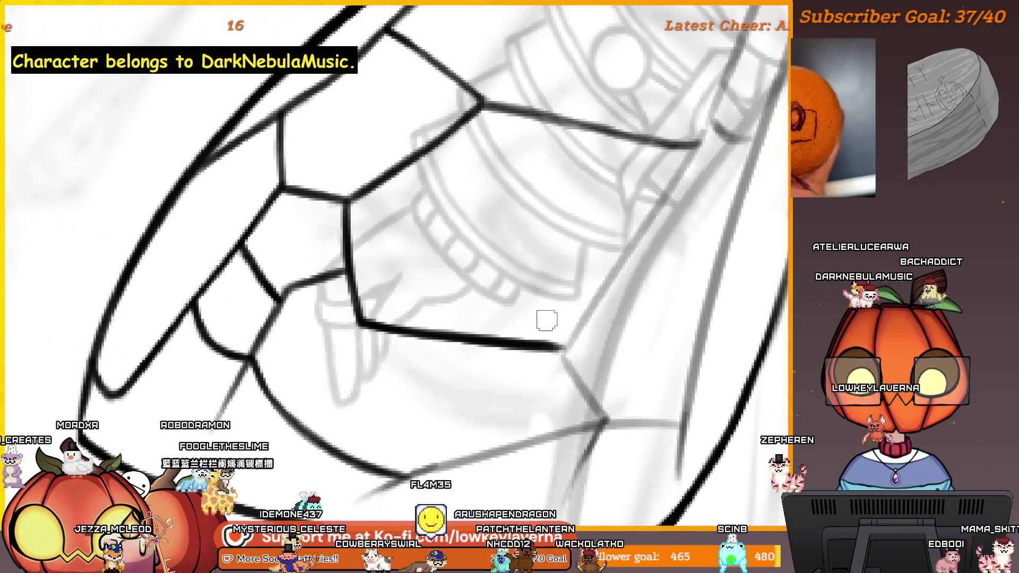
# Trace a stroke over a wing vein line, then undo it as a stray stroke
pyautogui.press('+')
pyautogui.moveTo(588, 292)
pyautogui.mouseDown()
pyautogui.moveTo(631, 330)
pyautogui.moveTo(582, 311)
pyautogui.mouseUp()
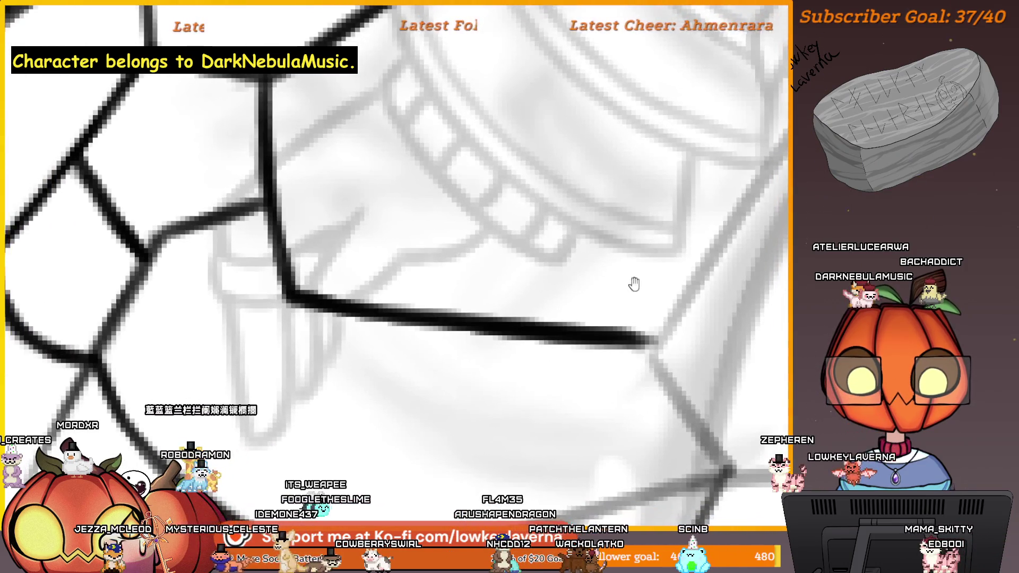
pyautogui.press('-')
pyautogui.press('-')
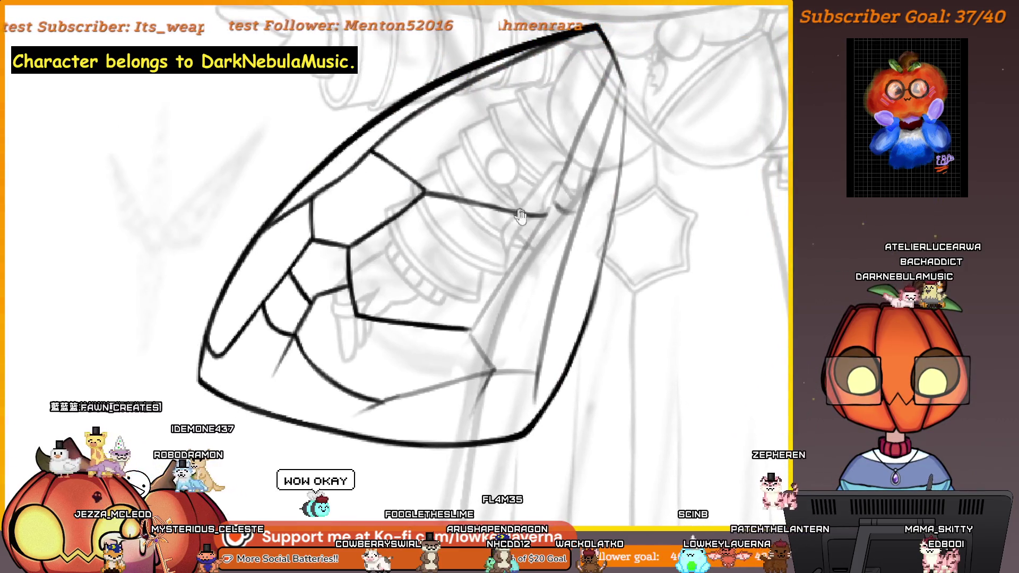
pyautogui.moveTo(521, 216)
pyautogui.mouseDown()
pyautogui.moveTo(542, 285)
pyautogui.moveTo(603, 288)
pyautogui.moveTo(671, 319)
pyautogui.moveTo(730, 298)
pyautogui.moveTo(725, 280)
pyautogui.moveTo(619, 262)
pyautogui.mouseUp()
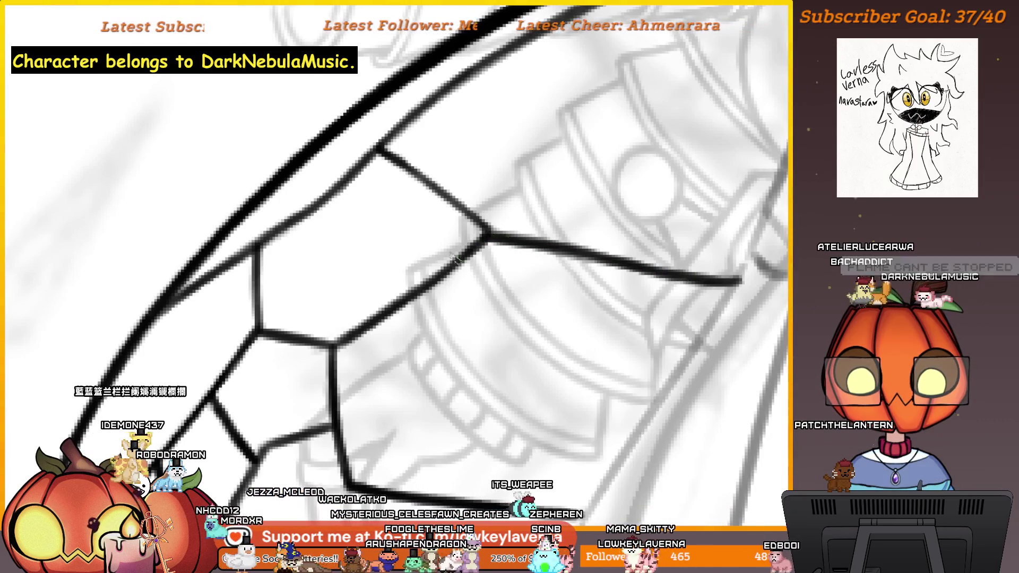
pyautogui.scroll(-5, 487, 232)
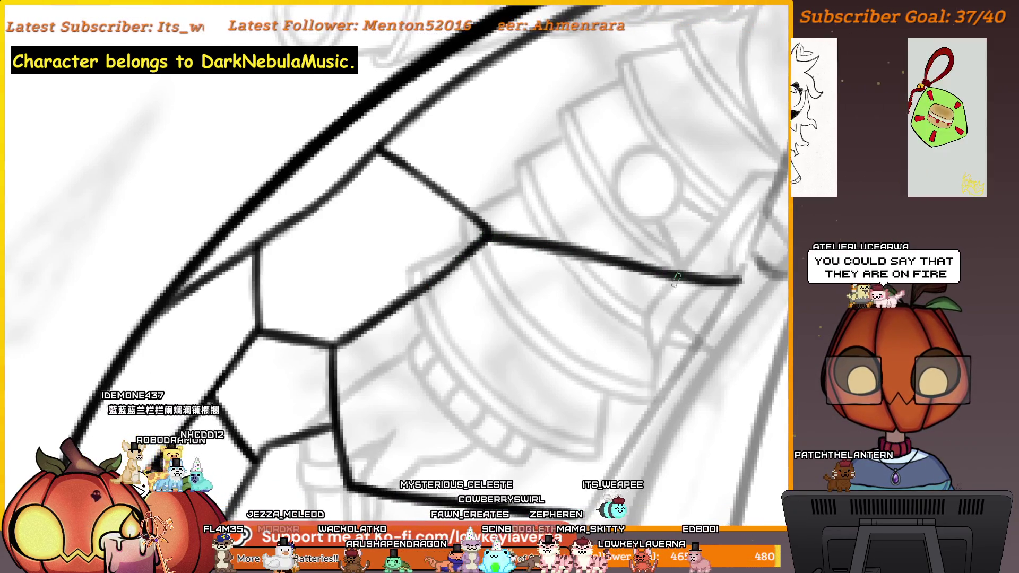
pyautogui.scroll(5, 592, 248)
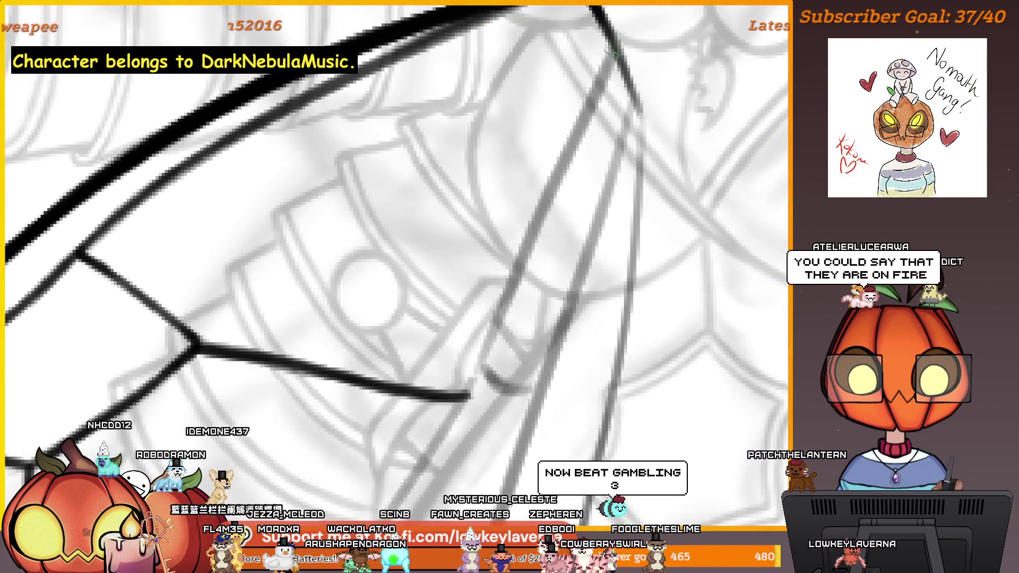
pyautogui.moveTo(601, 68)
pyautogui.mouseDown()
pyautogui.moveTo(659, 64)
pyautogui.moveTo(630, 142)
pyautogui.mouseUp()
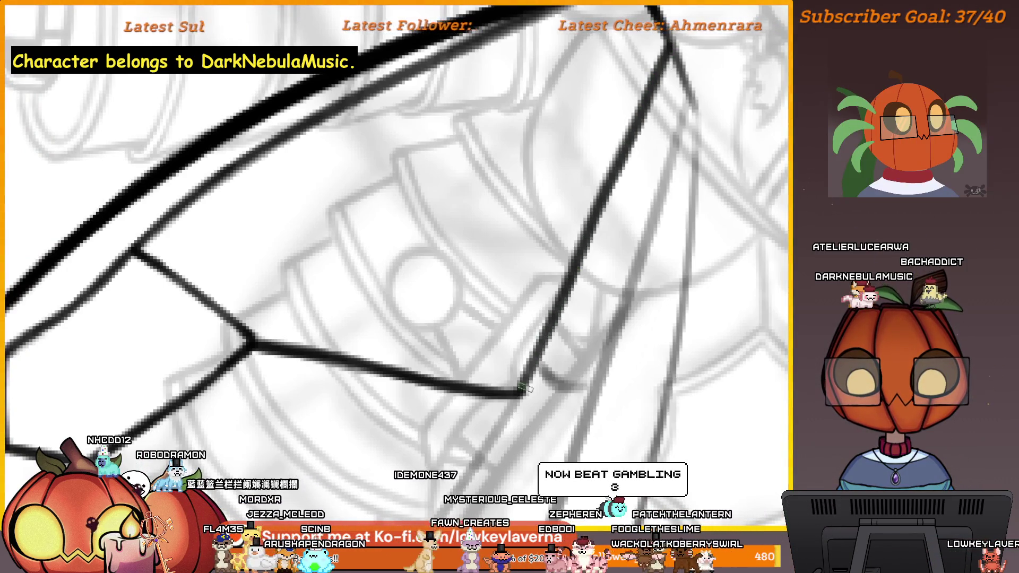
pyautogui.moveTo(563, 292); pyautogui.dragTo(642, 101)
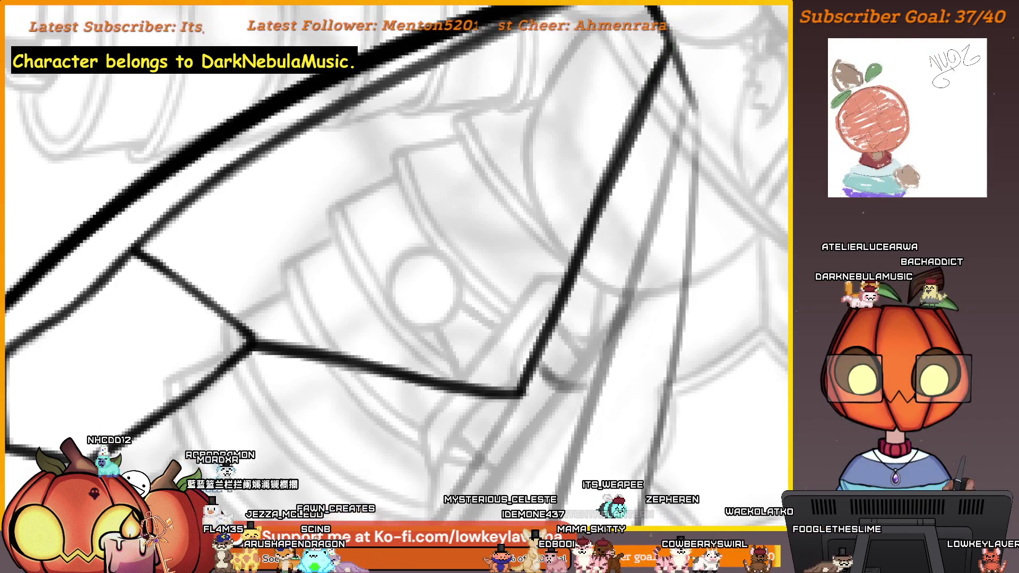
pyautogui.hotkey('ctrl', 'z')
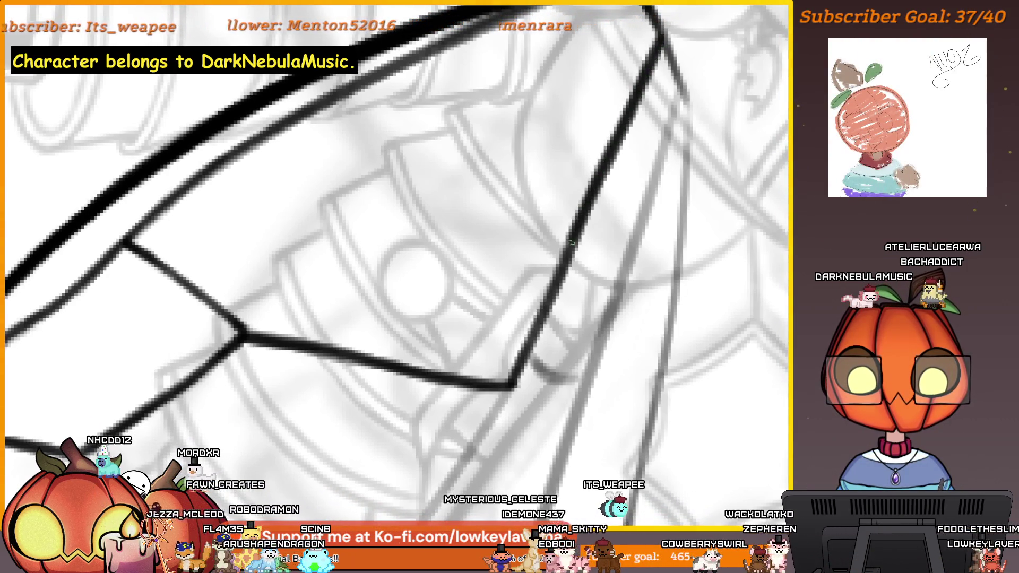
pyautogui.scroll(-4, 552, 340)
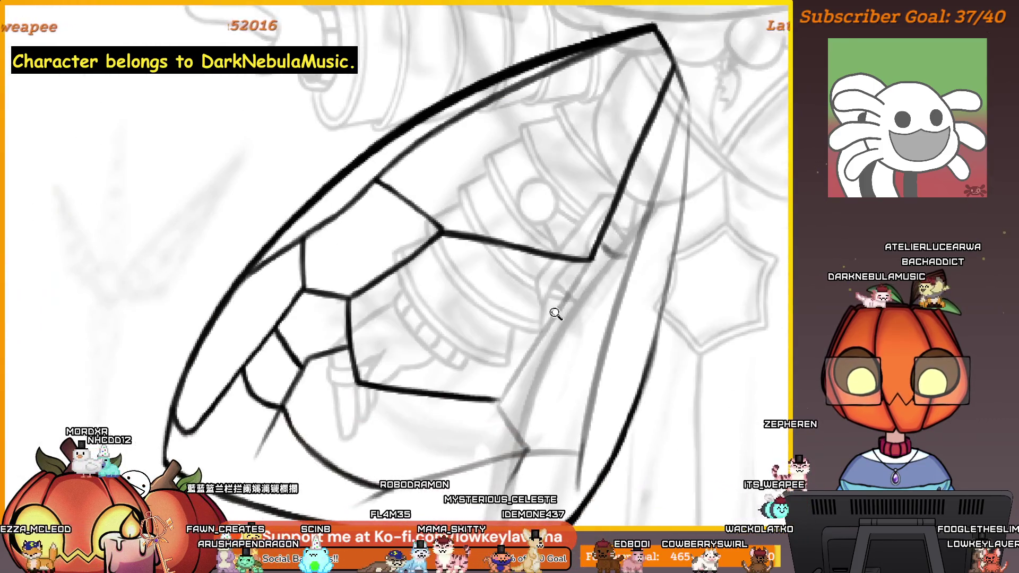
# Ink a new black vein line along the sketch across the wing
pyautogui.scroll(2, 555, 313)
pyautogui.moveTo(596, 280); pyautogui.dragTo(605, 223)
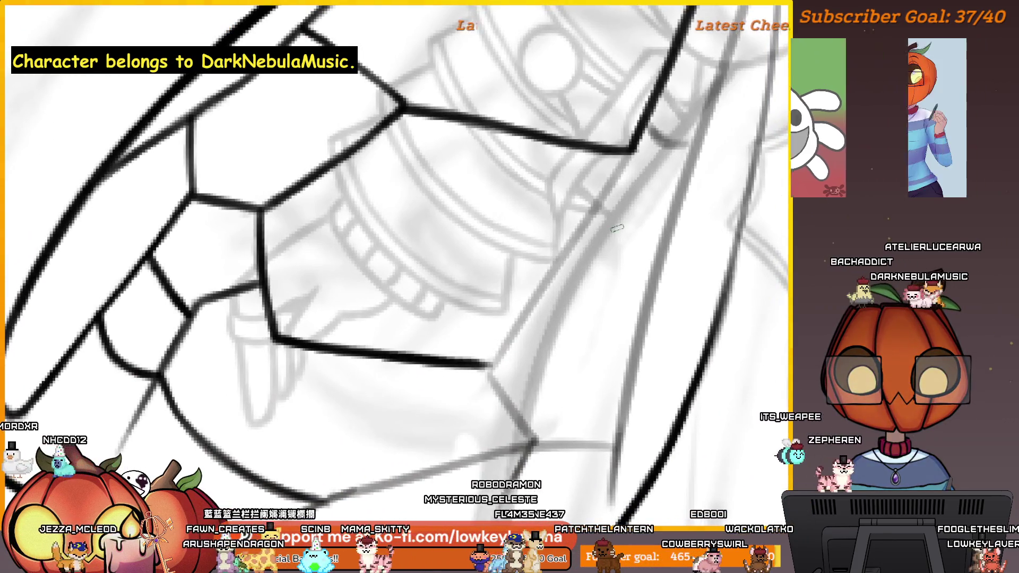
pyautogui.moveTo(657, 252); pyautogui.dragTo(697, 192)
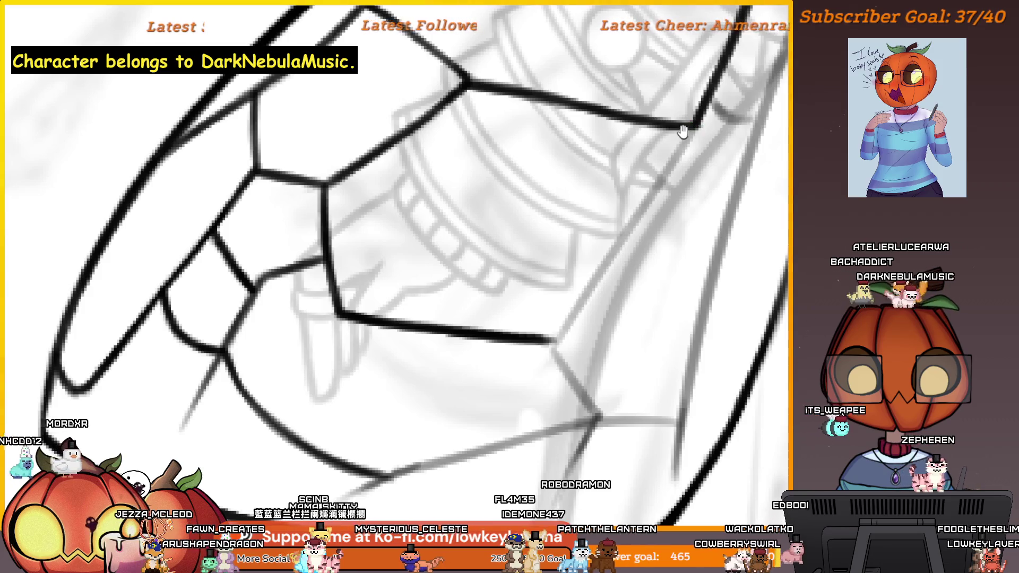
pyautogui.moveTo(683, 131); pyautogui.dragTo(687, 146)
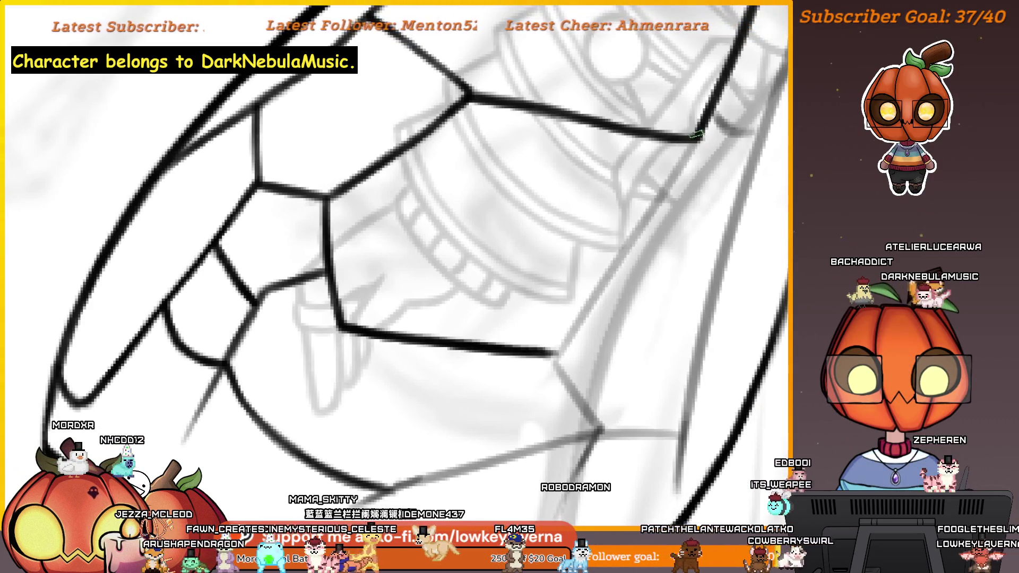
pyautogui.moveTo(685, 166)
pyautogui.mouseDown()
pyautogui.moveTo(639, 163)
pyautogui.moveTo(510, 344)
pyautogui.mouseUp()
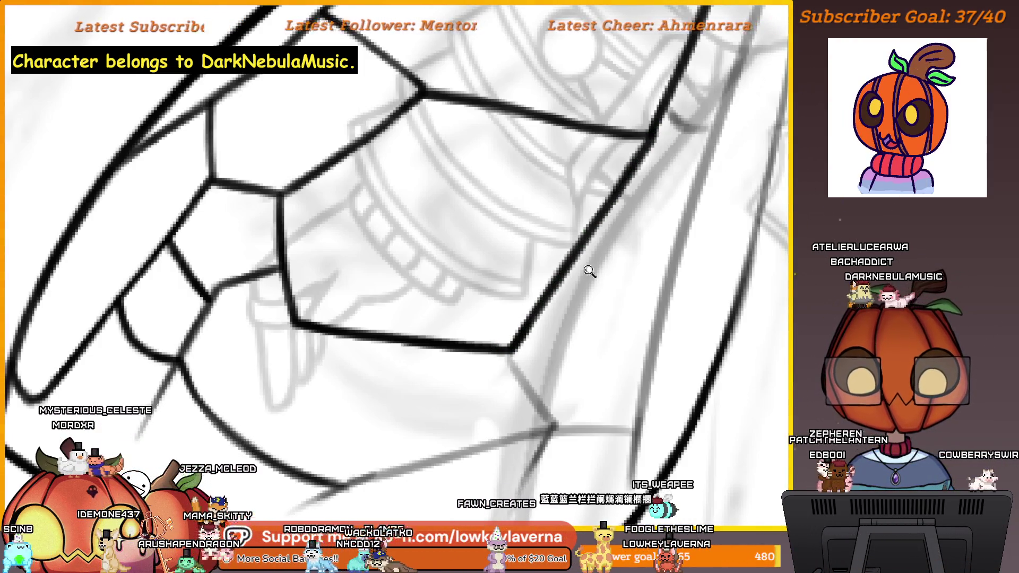
# Zoom out, rotate and recentre the view to frame the lower wing area
pyautogui.keyDown('alt'); pyautogui.click(589, 272); pyautogui.keyUp('alt')
pyautogui.click(636, 144)
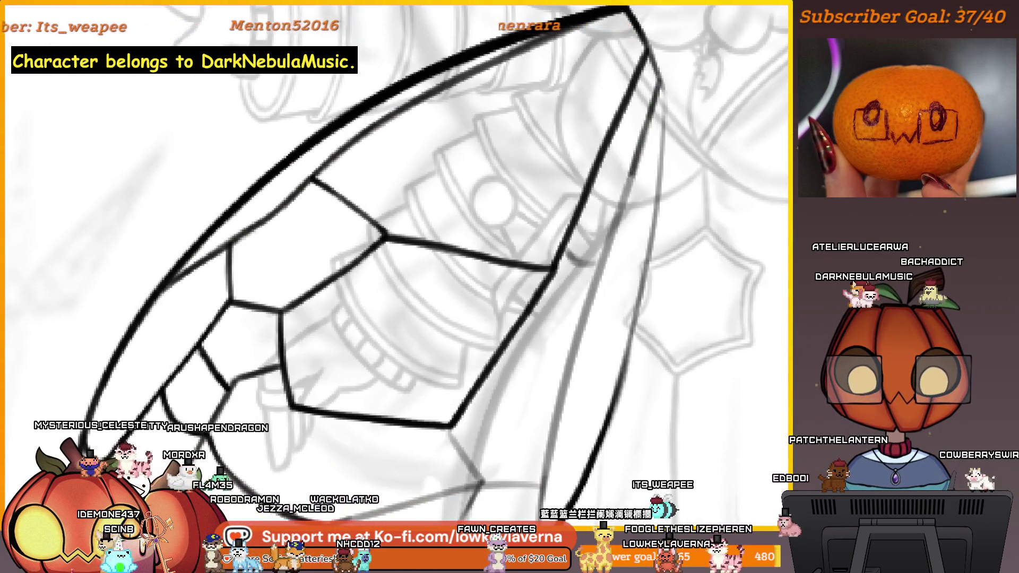
pyautogui.moveTo(578, 290); pyautogui.dragTo(478, 160)
pyautogui.scroll(2, 477, 159)
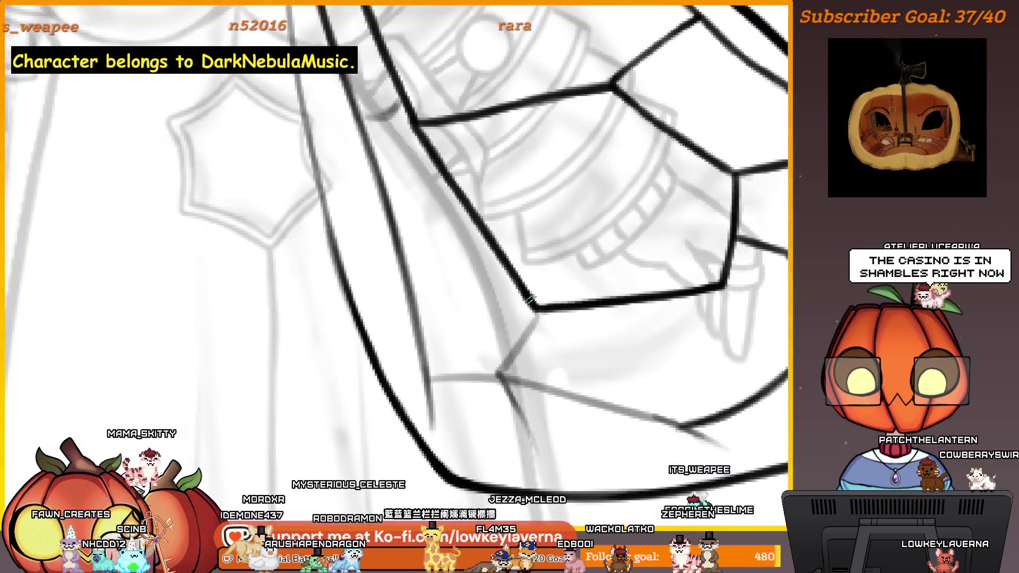
pyautogui.moveTo(536, 287); pyautogui.dragTo(527, 338)
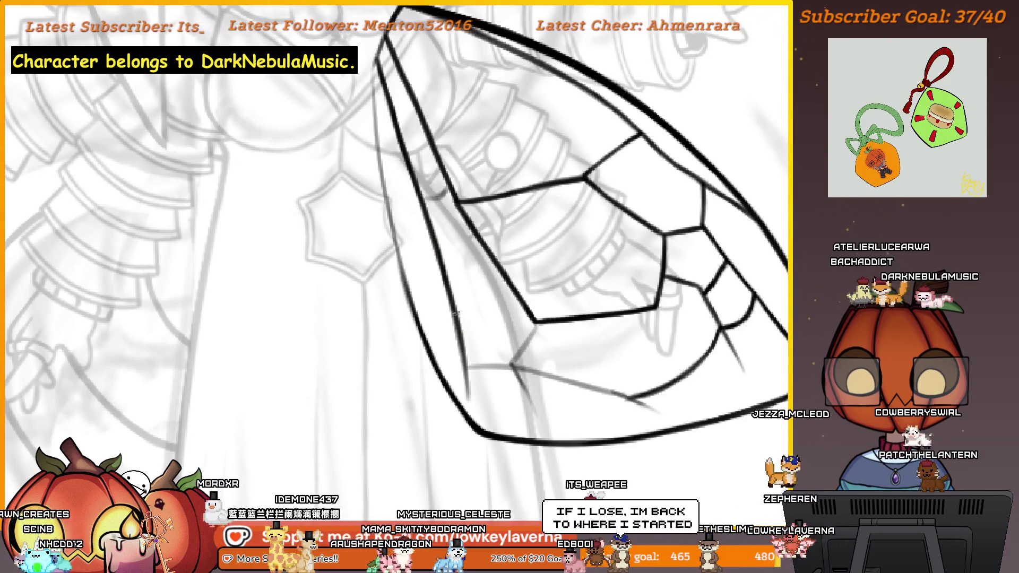
pyautogui.scroll(2, 648, 358)
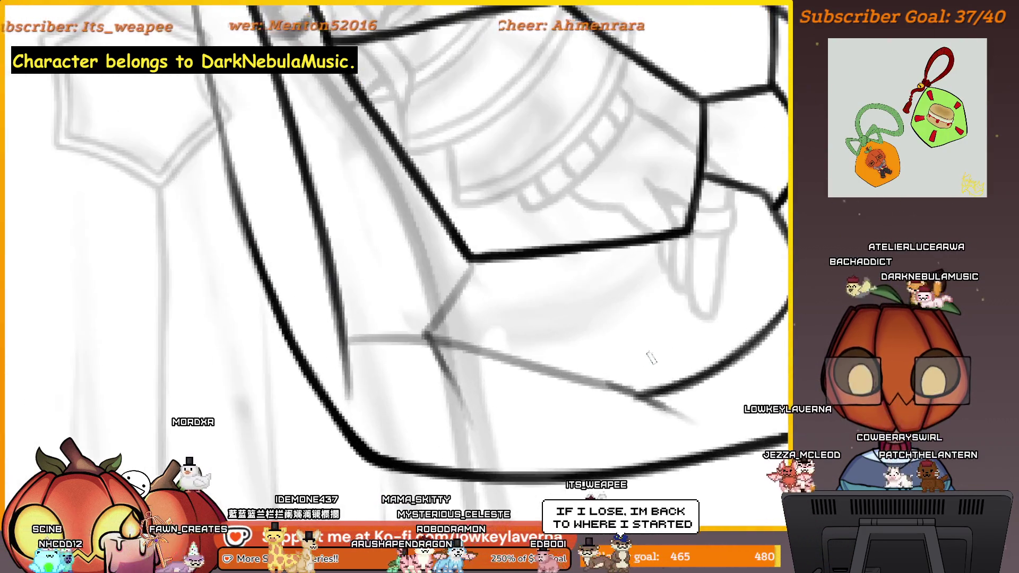
pyautogui.scroll(2, 648, 325)
pyautogui.moveTo(314, 362)
pyautogui.mouseDown()
pyautogui.moveTo(561, 321)
pyautogui.moveTo(697, 350)
pyautogui.moveTo(742, 342)
pyautogui.moveTo(672, 307)
pyautogui.mouseUp()
pyautogui.scroll(-2, 644, 369)
pyautogui.scroll(2, 728, 364)
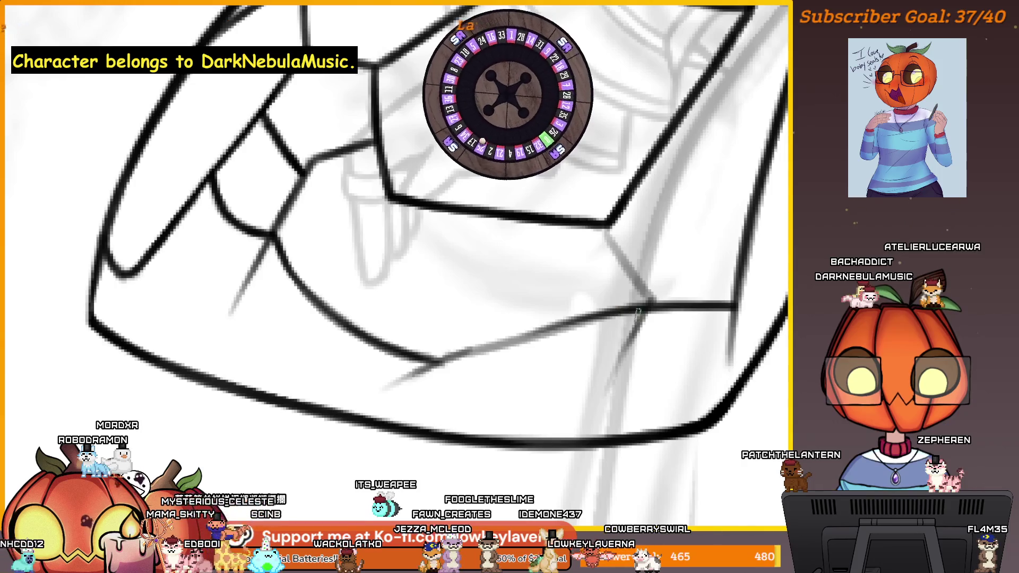
# Ink the wing's lower curved line over the sketch
pyautogui.moveTo(639, 312); pyautogui.dragTo(711, 305)
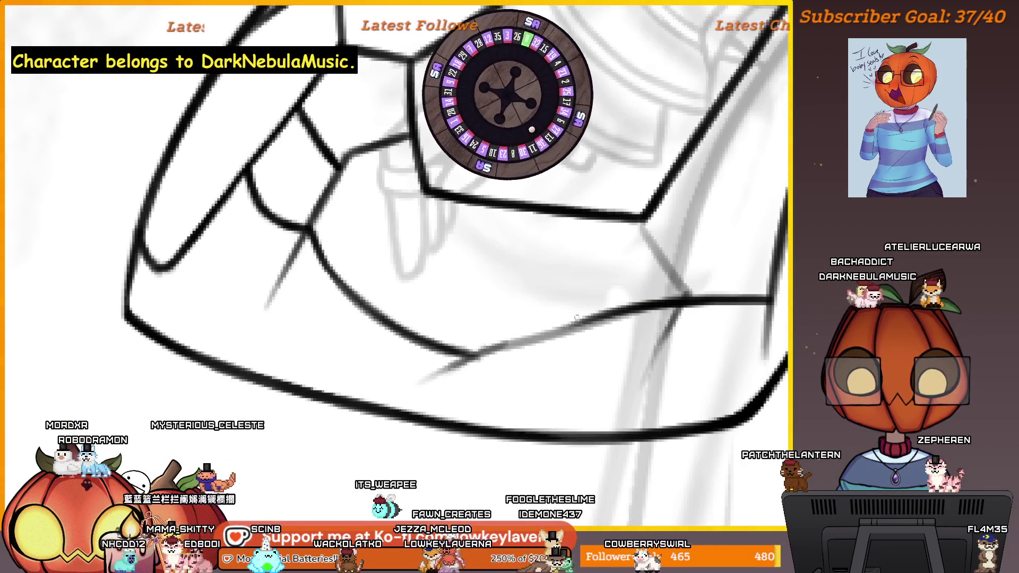
pyautogui.moveTo(576, 317); pyautogui.dragTo(478, 353)
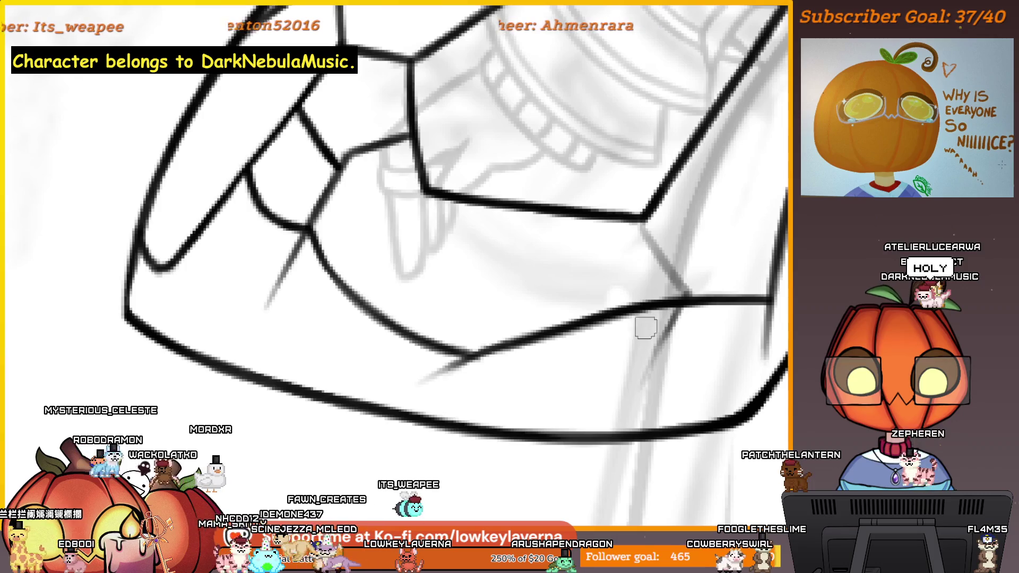
pyautogui.scroll(-1, 685, 337)
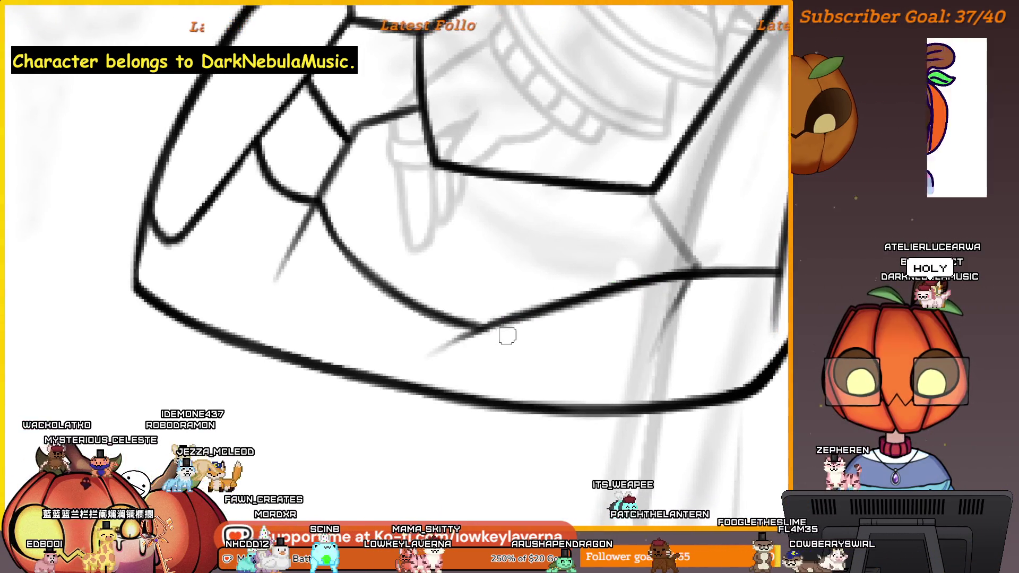
pyautogui.scroll(1, 573, 321)
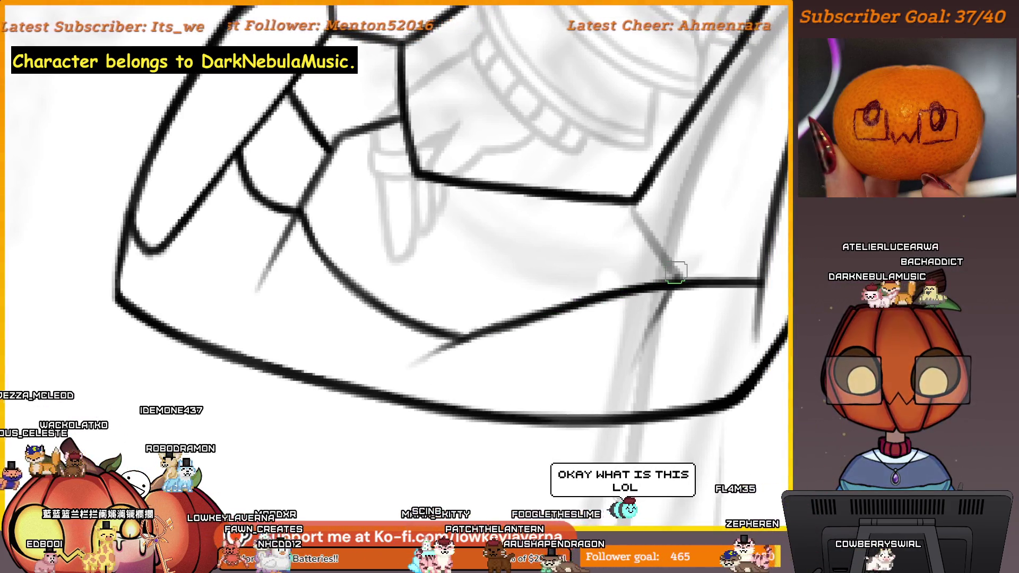
pyautogui.scroll(3, 653, 235)
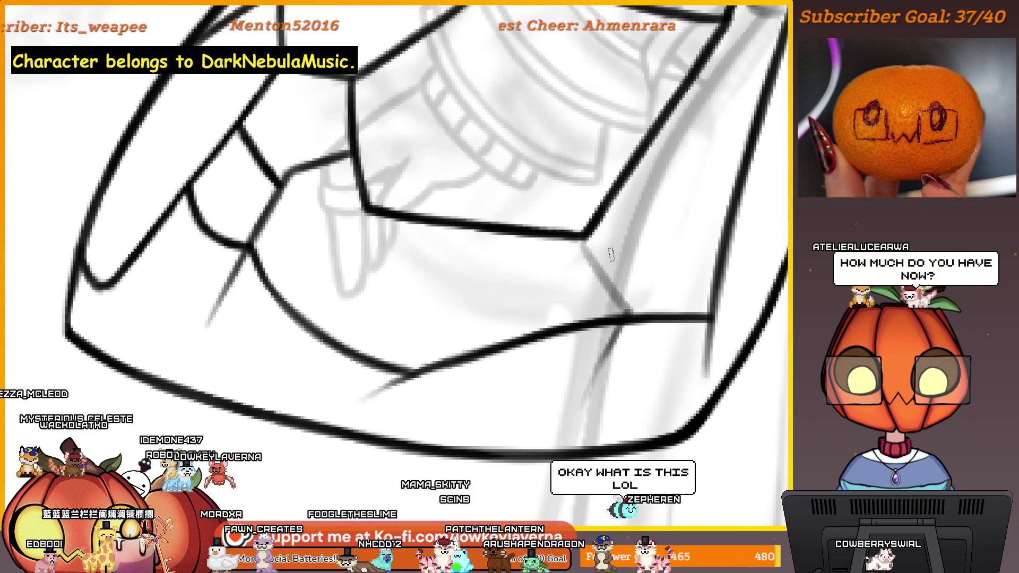
pyautogui.moveTo(610, 255)
pyautogui.mouseDown()
pyautogui.moveTo(159, 323)
pyautogui.moveTo(580, 255)
pyautogui.moveTo(589, 344)
pyautogui.mouseUp()
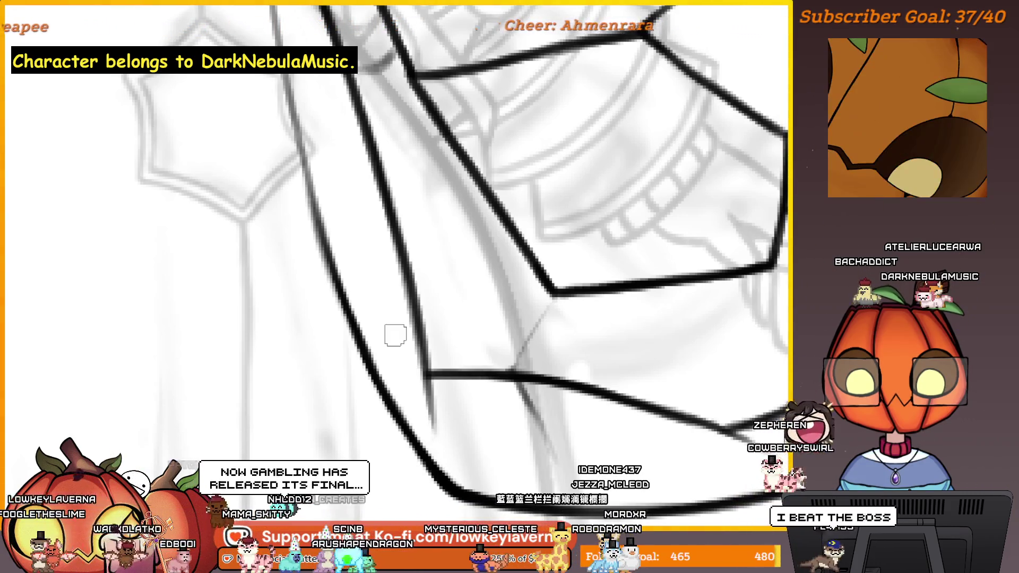
# Switch to a smaller inking brush from the pop-up palette
pyautogui.rightClick(396, 335)
pyautogui.click(468, 312)
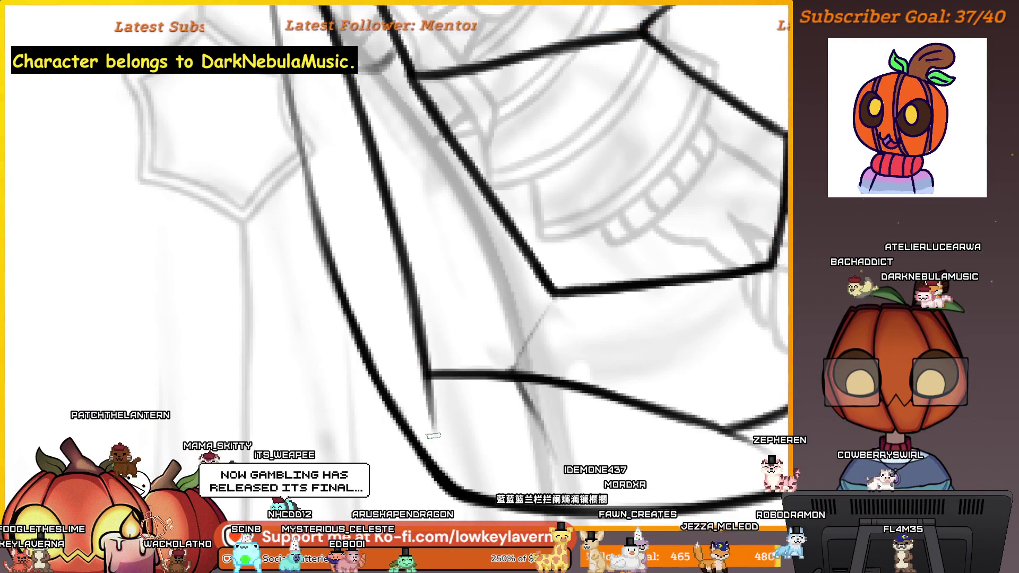
pyautogui.moveTo(573, 287); pyautogui.dragTo(547, 314)
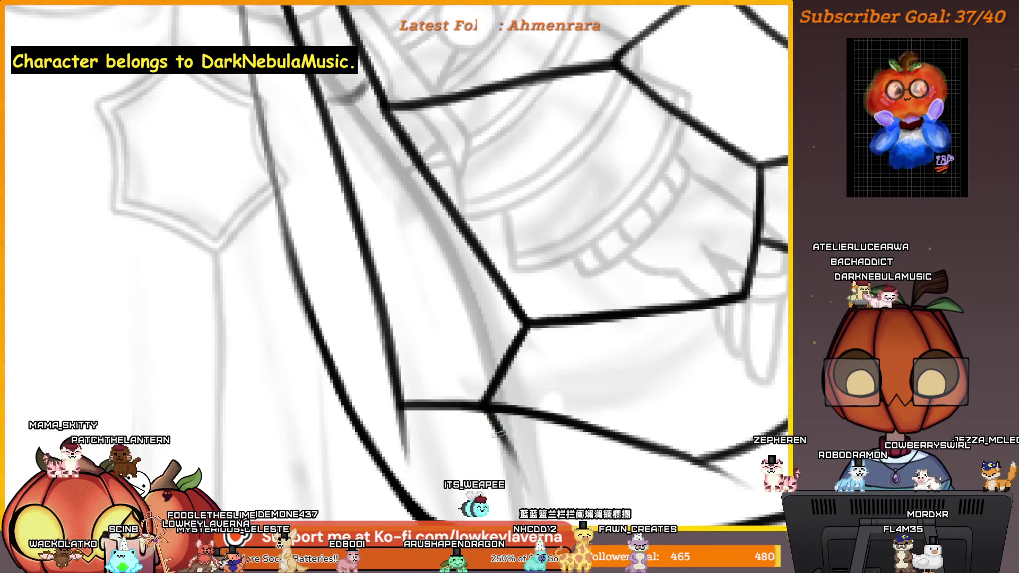
pyautogui.scroll(-2, 499, 433)
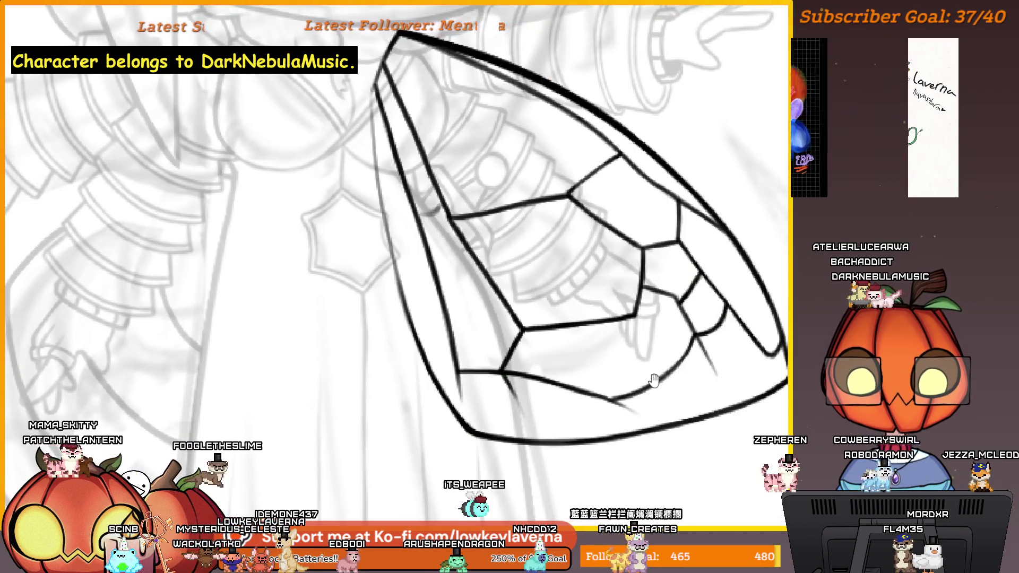
pyautogui.scroll(2, 640, 375)
pyautogui.hscroll(2, 640, 375)
pyautogui.scroll(-1, 576, 327)
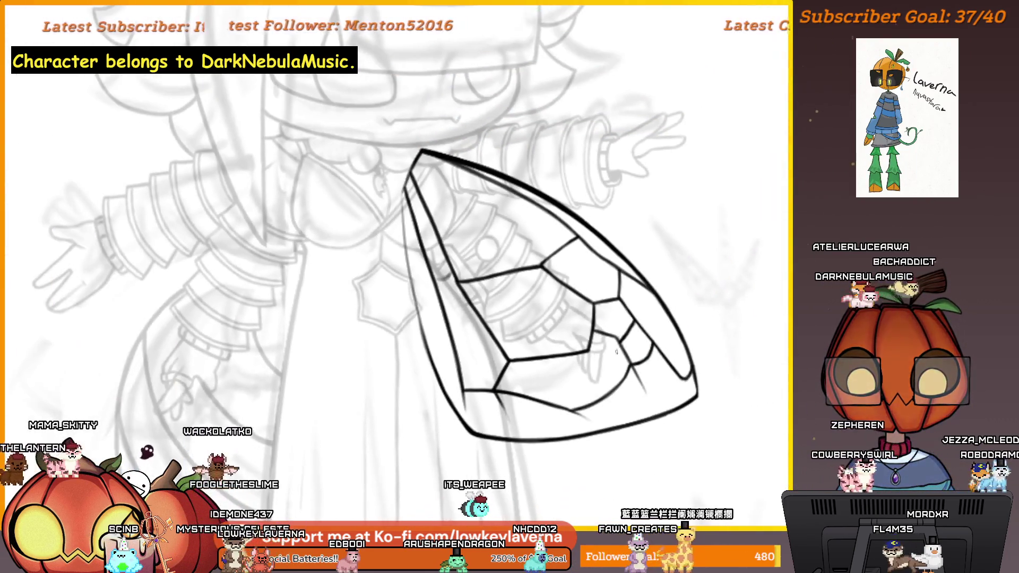
pyautogui.hscroll(5, 576, 327)
pyautogui.scroll(1, 576, 327)
pyautogui.scroll(-2, 662, 368)
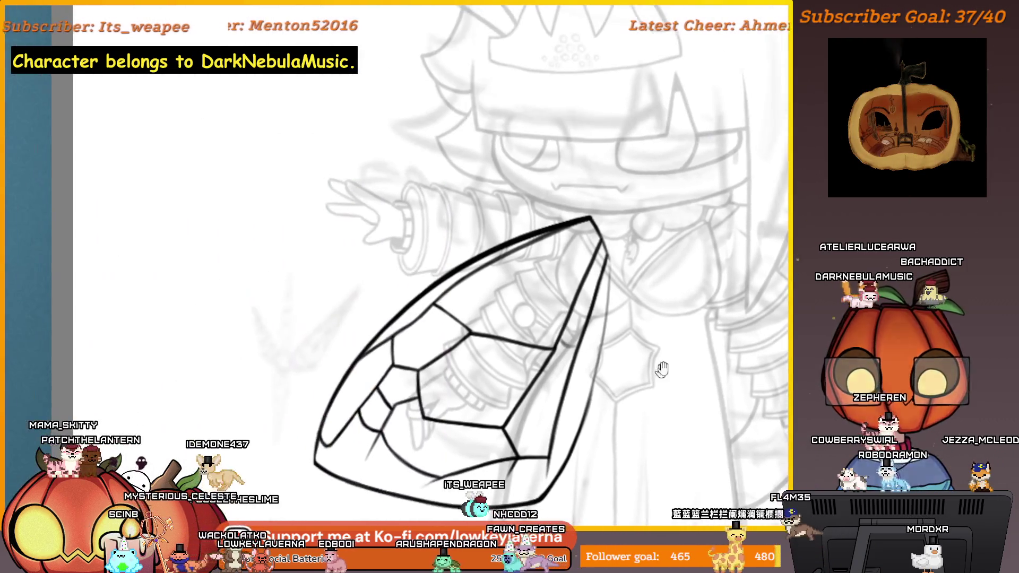
pyautogui.scroll(5, 539, 205)
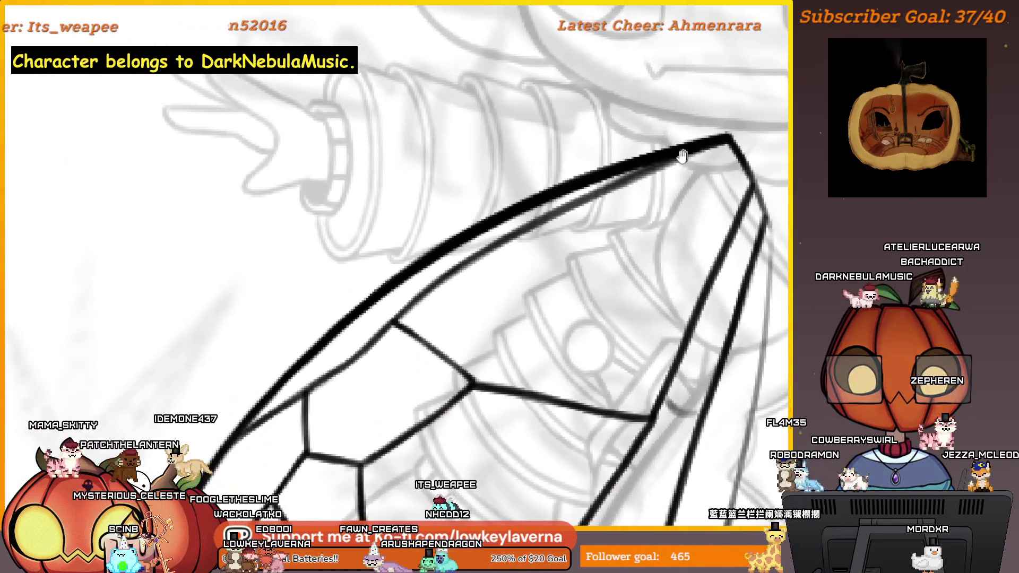
pyautogui.moveTo(683, 156); pyautogui.dragTo(713, 143)
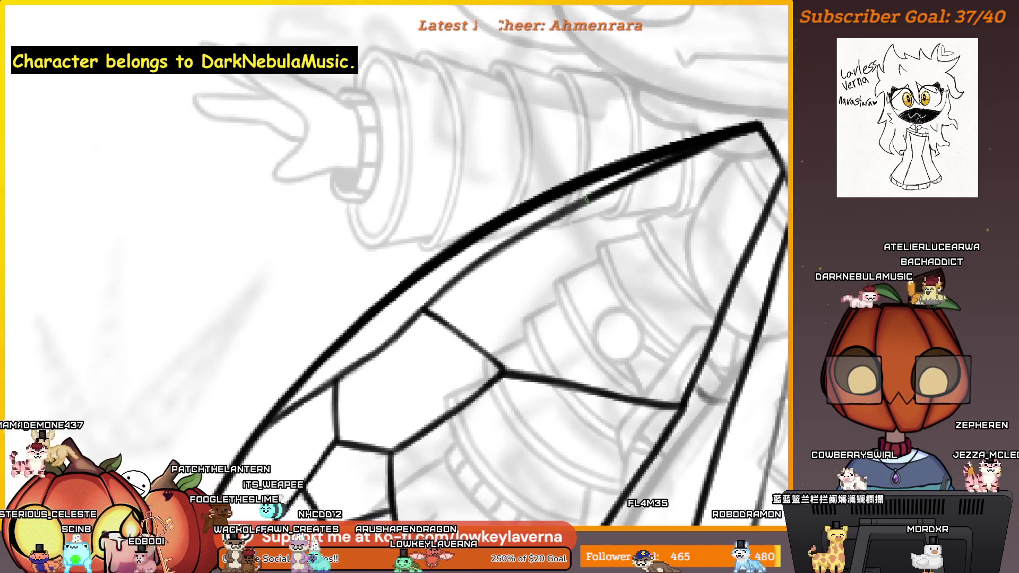
pyautogui.moveTo(474, 264); pyautogui.dragTo(523, 243)
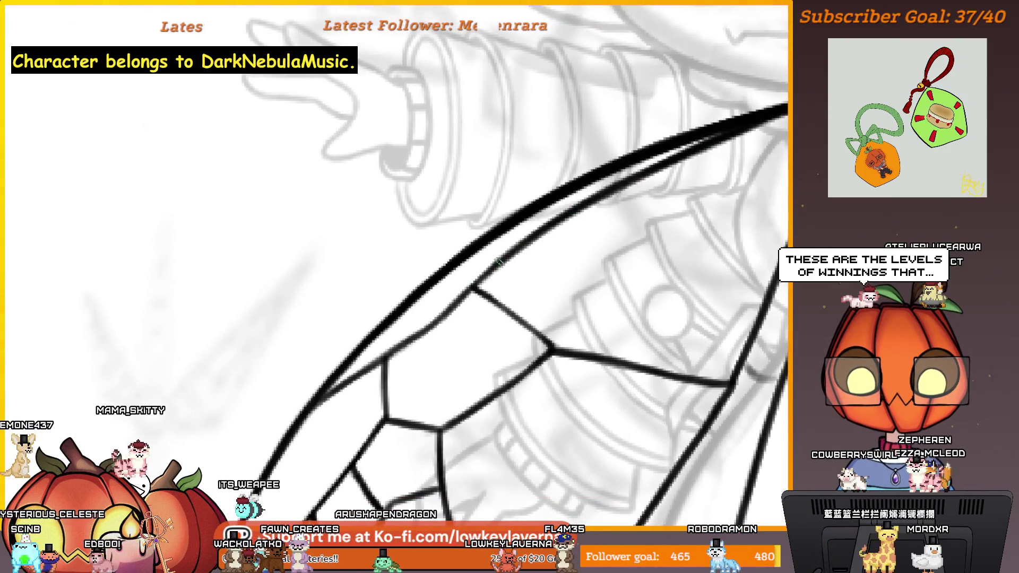
pyautogui.moveTo(456, 300); pyautogui.dragTo(515, 268)
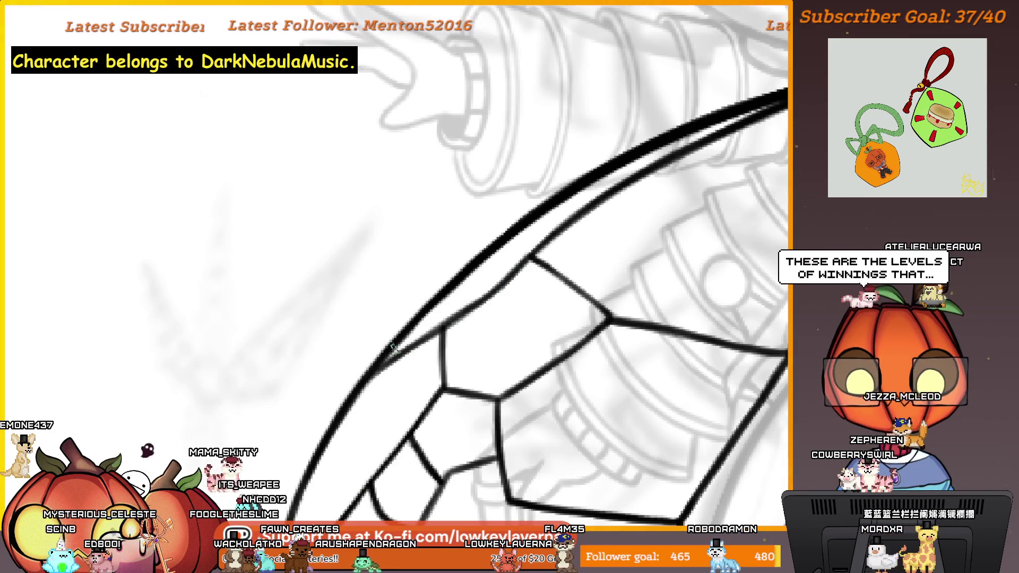
pyautogui.moveTo(462, 319); pyautogui.dragTo(709, 329)
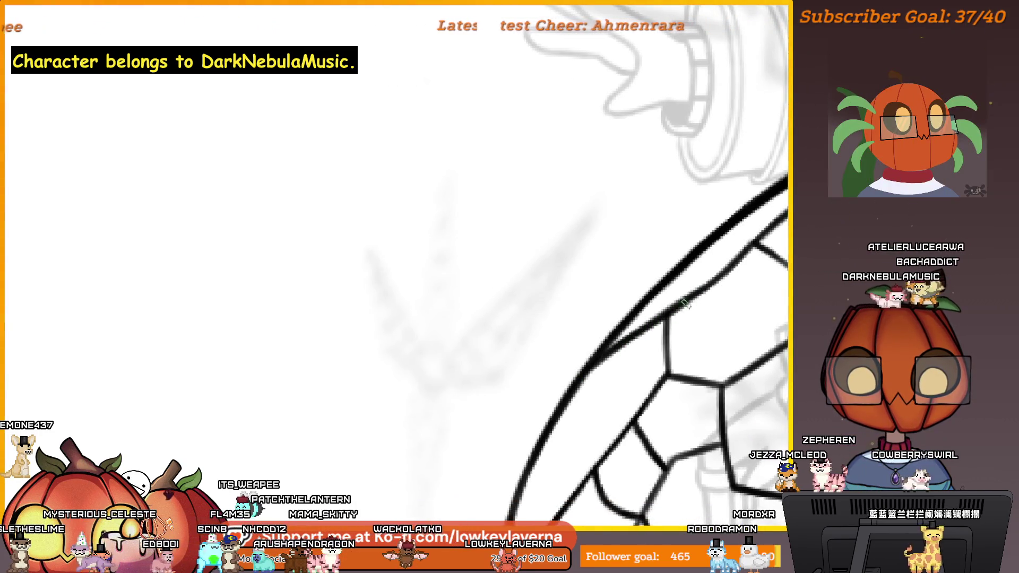
pyautogui.scroll(-5, 677, 392)
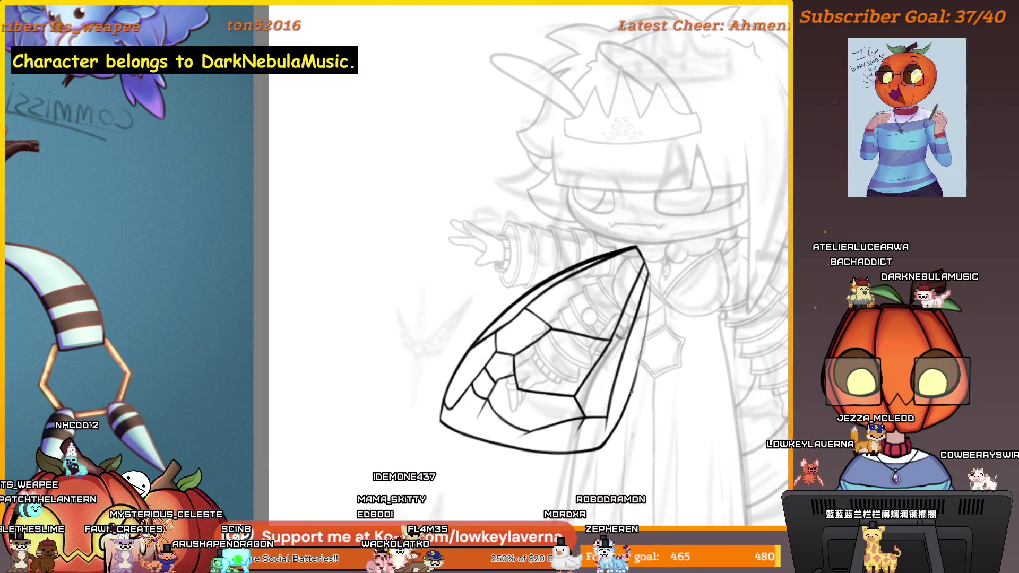
pyautogui.scroll(5, 632, 391)
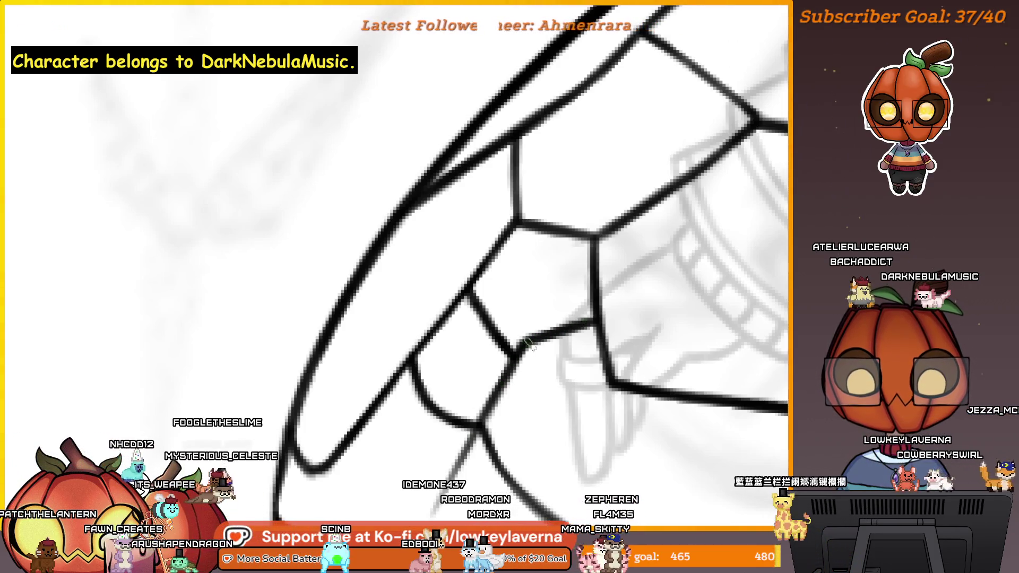
pyautogui.scroll(-5, 529, 343)
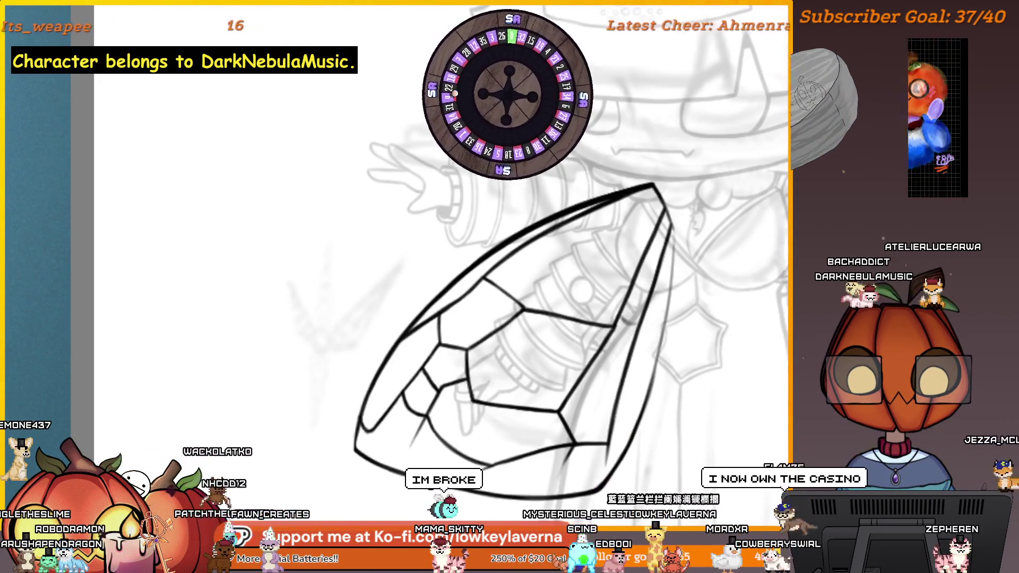
pyautogui.scroll(-2, 667, 329)
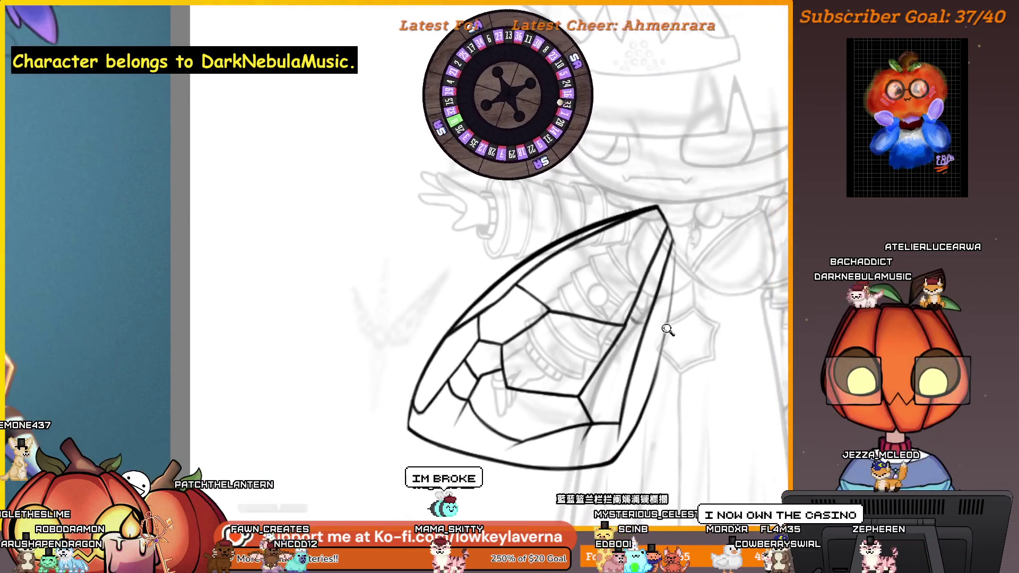
pyautogui.moveTo(700, 381); pyautogui.dragTo(639, 393)
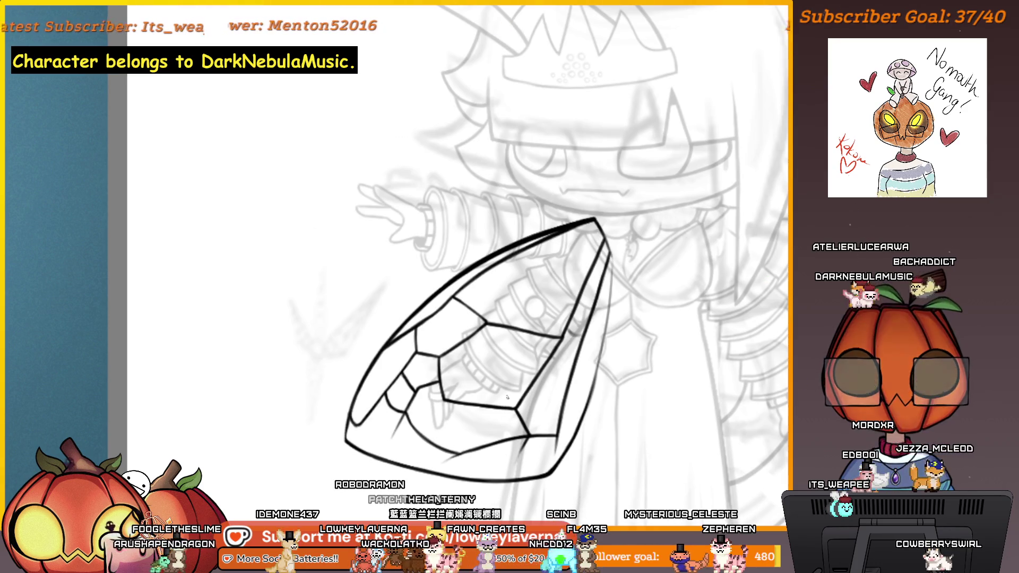
pyautogui.click(442, 470)
pyautogui.click(494, 467)
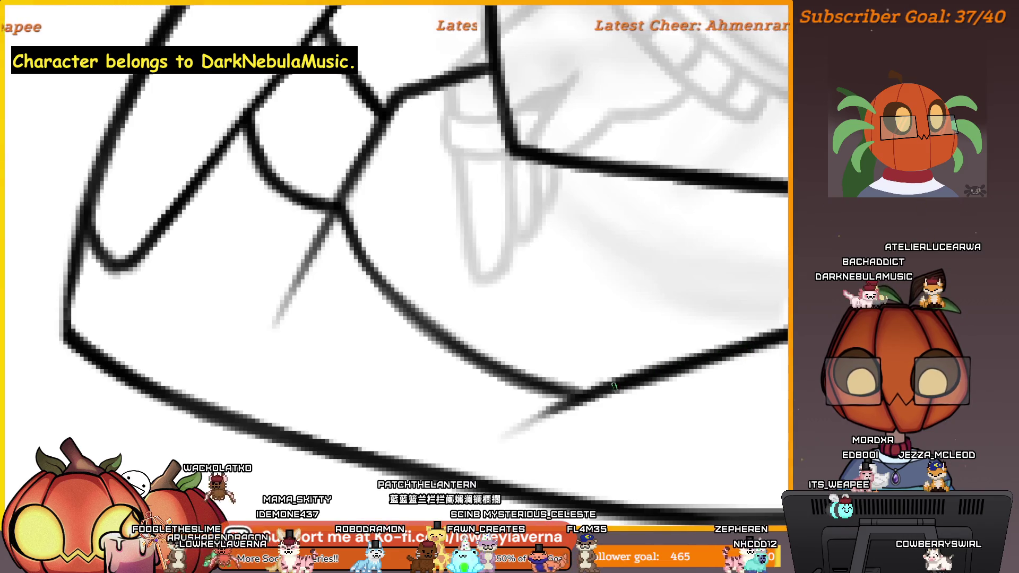
pyautogui.hotkey('ctrl', '0')
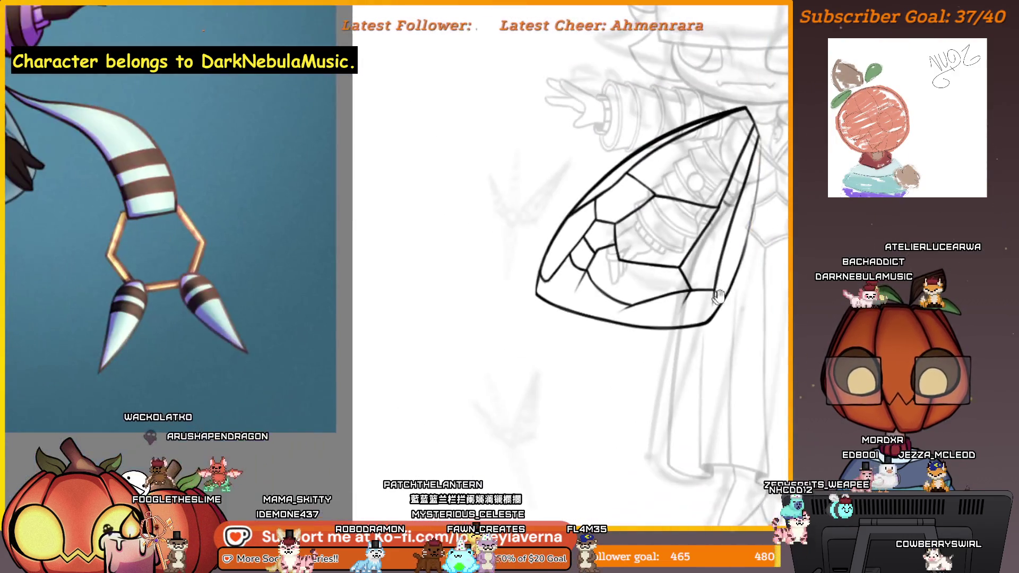
pyautogui.moveTo(787, 215); pyautogui.dragTo(547, 427)
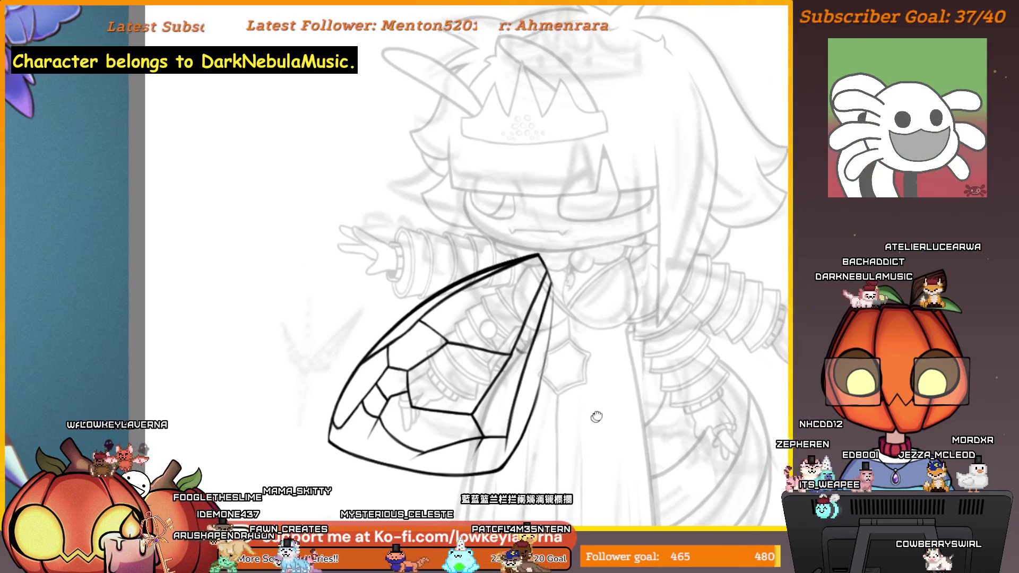
pyautogui.moveTo(607, 394); pyautogui.dragTo(658, 361)
pyautogui.keyDown('alt'); pyautogui.click(598, 369); pyautogui.keyUp('alt')
pyautogui.keyDown('alt'); pyautogui.click(598, 369); pyautogui.keyUp('alt')
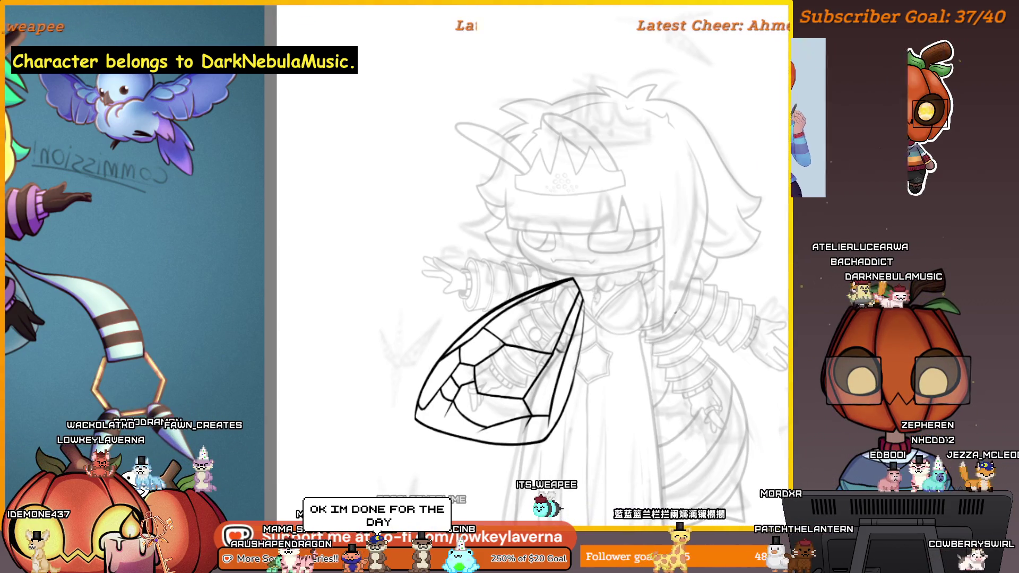
# Mirror the wing copy horizontally and move it to the character's right side
pyautogui.rightClick(539, 325)
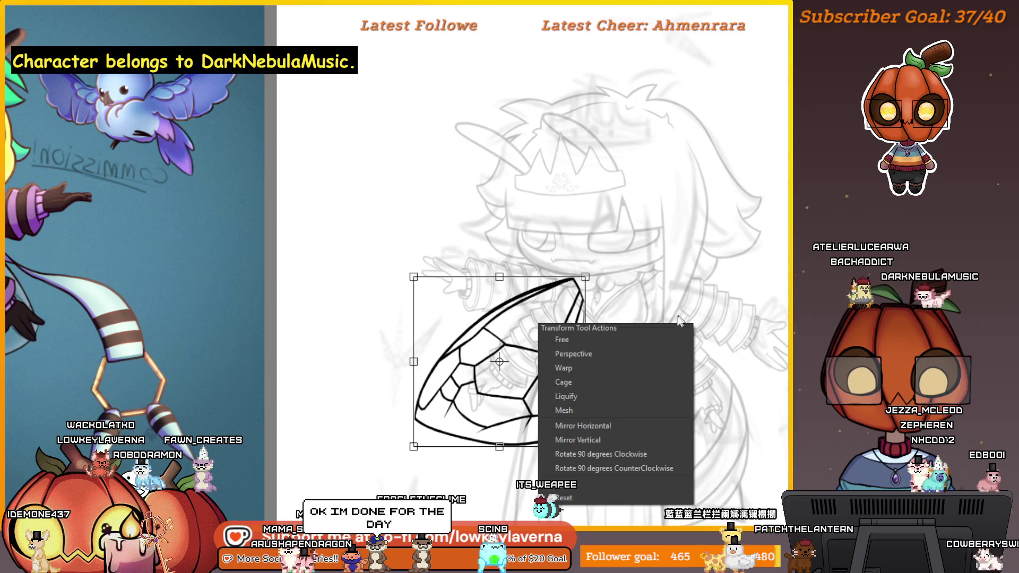
pyautogui.click(613, 425)
pyautogui.moveTo(538, 388)
pyautogui.mouseDown()
pyautogui.moveTo(740, 387)
pyautogui.moveTo(659, 392)
pyautogui.mouseUp()
# Narrow the left wing slightly, nudge it left, apply the transform, then undo the last change
pyautogui.click(534, 370)
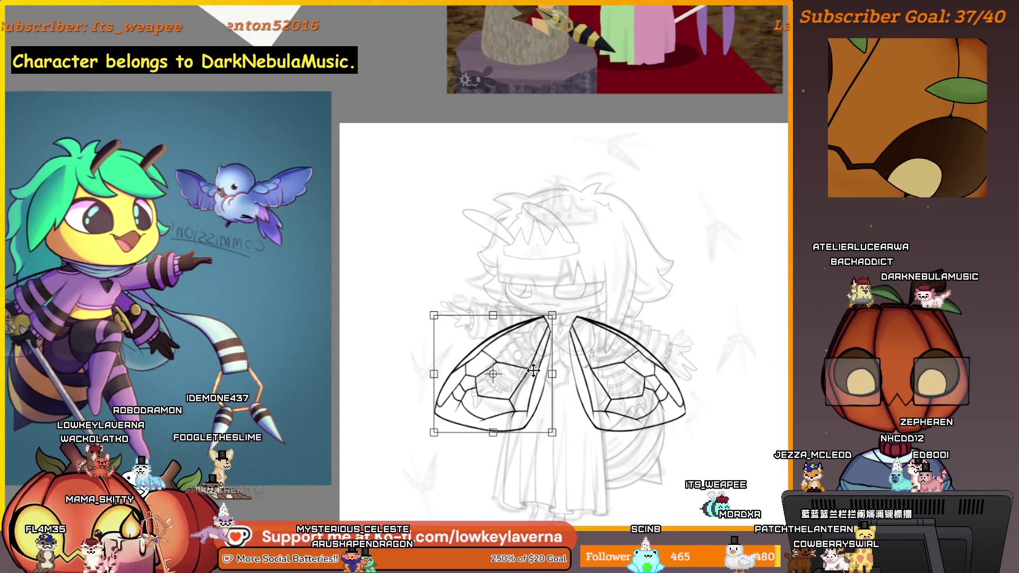
pyautogui.moveTo(434, 373); pyautogui.dragTo(462, 374)
pyautogui.moveTo(513, 399); pyautogui.dragTo(512, 399)
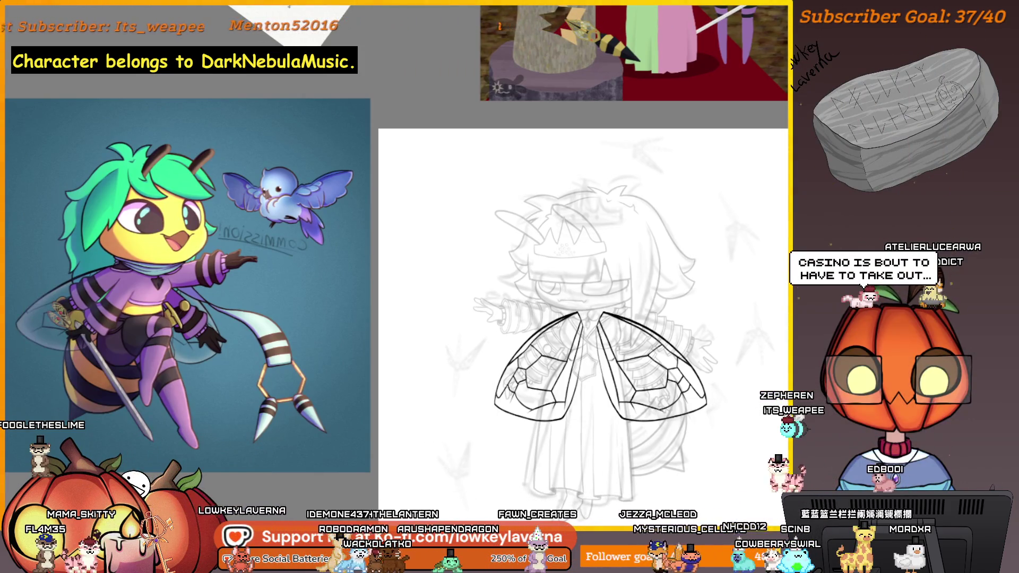
pyautogui.hotkey('ctrl', 't')
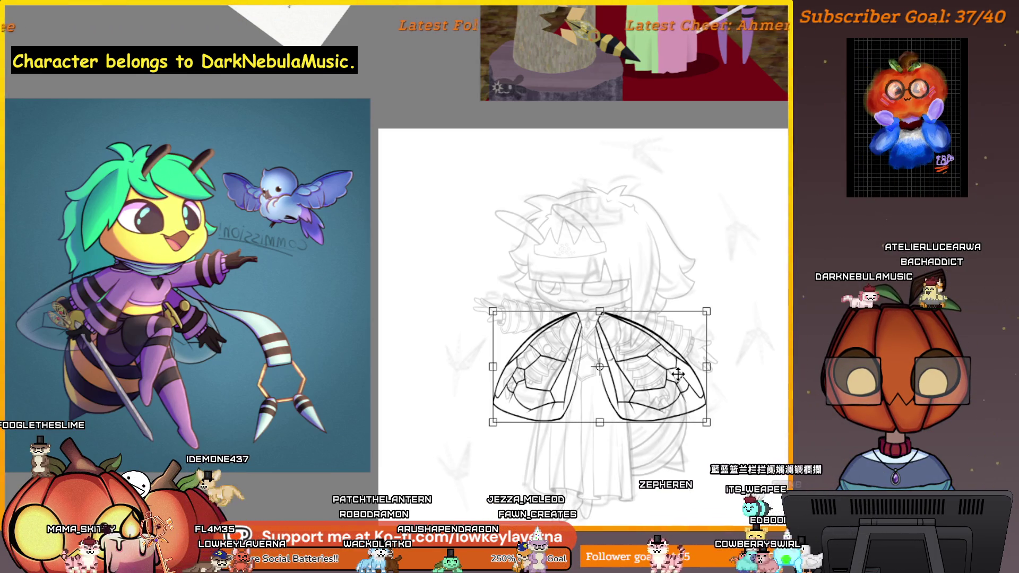
pyautogui.press('Return')
pyautogui.scroll(5, 584, 318)
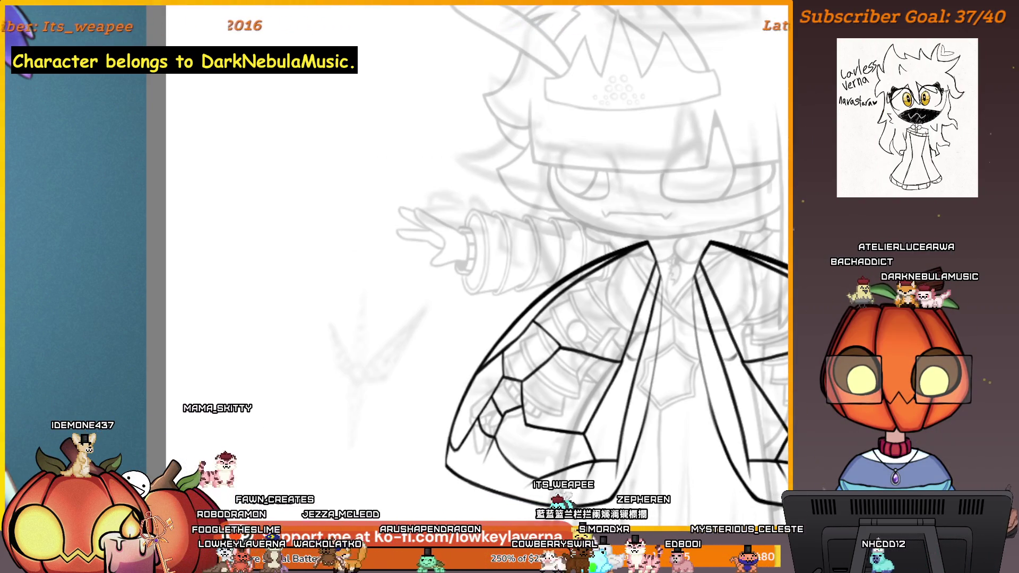
pyautogui.hotkey('ctrl', 'z')
# Restore the wing lineart with redo and erase the short extra stroke atop the wing
pyautogui.hotkey('ctrl', 'y')
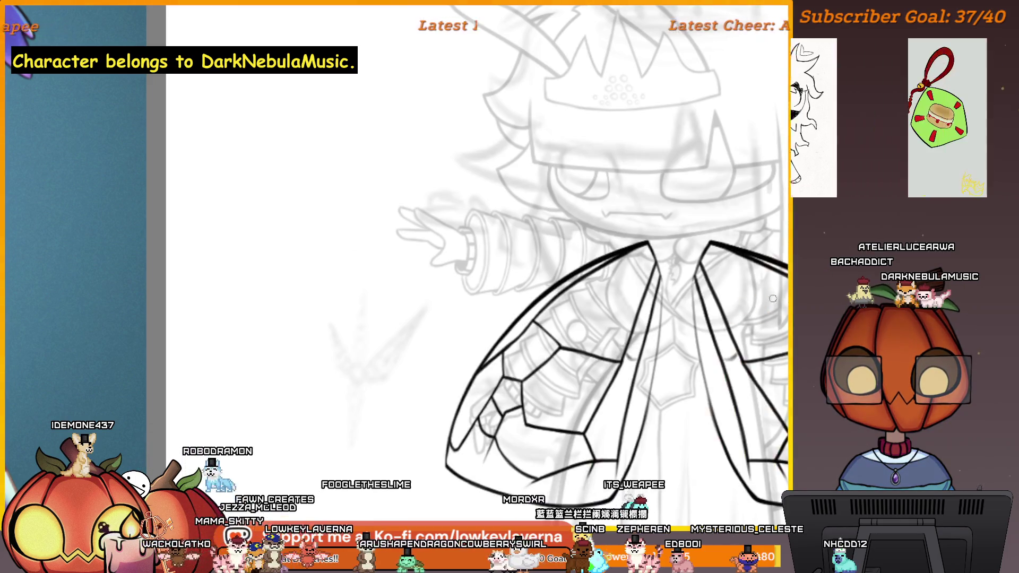
pyautogui.moveTo(687, 265); pyautogui.dragTo(622, 316)
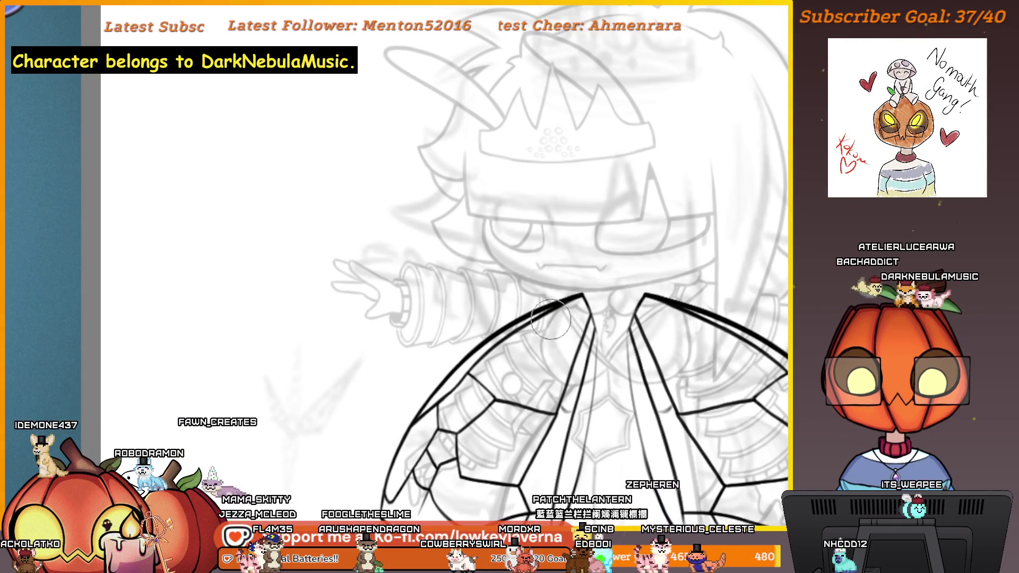
pyautogui.click(528, 313)
pyautogui.moveTo(515, 332); pyautogui.dragTo(641, 342)
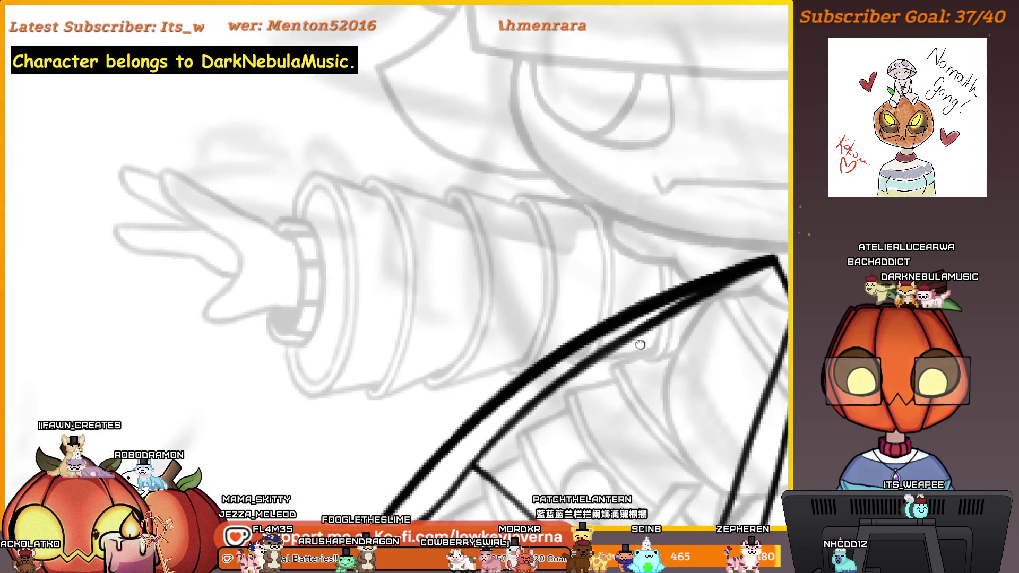
pyautogui.hotkey('ctrl', '-')
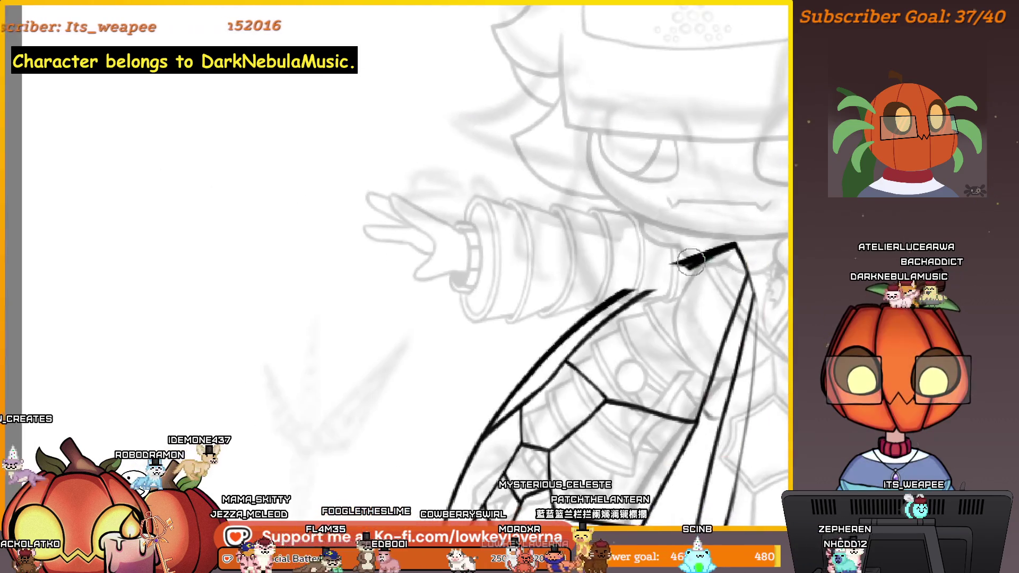
pyautogui.moveTo(569, 202)
pyautogui.mouseDown()
pyautogui.moveTo(600, 213)
pyautogui.moveTo(631, 203)
pyautogui.mouseUp()
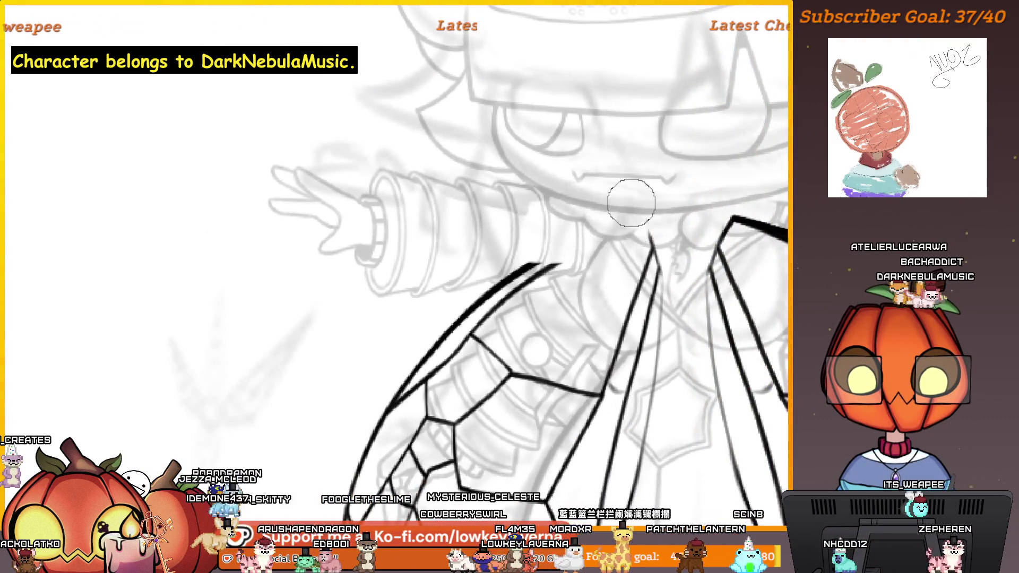
# Erase small pieces of the wing's bottom line and its horizontal vein
pyautogui.hotkey('ctrl', '-')
pyautogui.moveTo(632, 305)
pyautogui.mouseDown()
pyautogui.moveTo(655, 308)
pyautogui.moveTo(657, 288)
pyautogui.mouseUp()
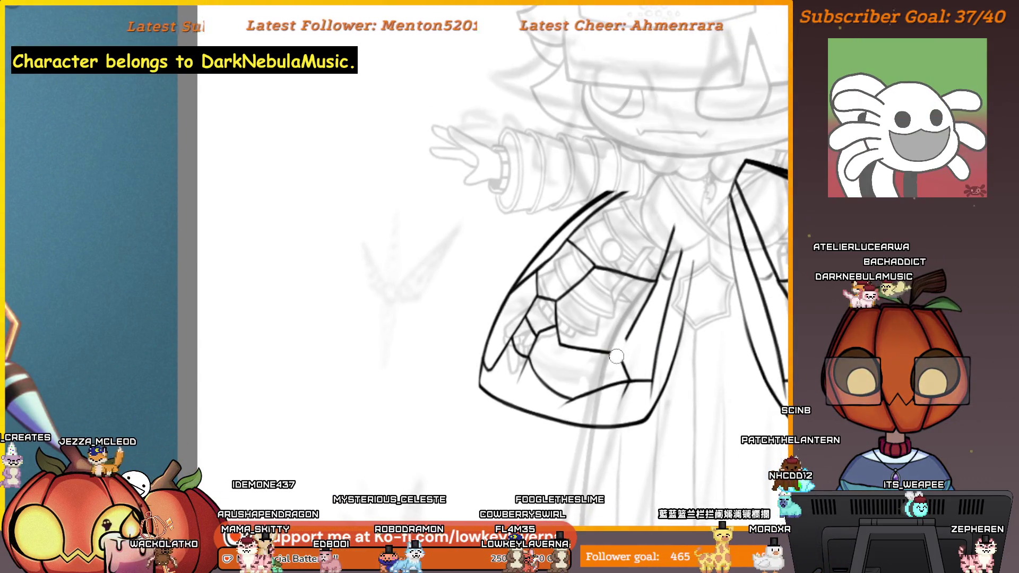
pyautogui.moveTo(605, 404); pyautogui.dragTo(603, 438)
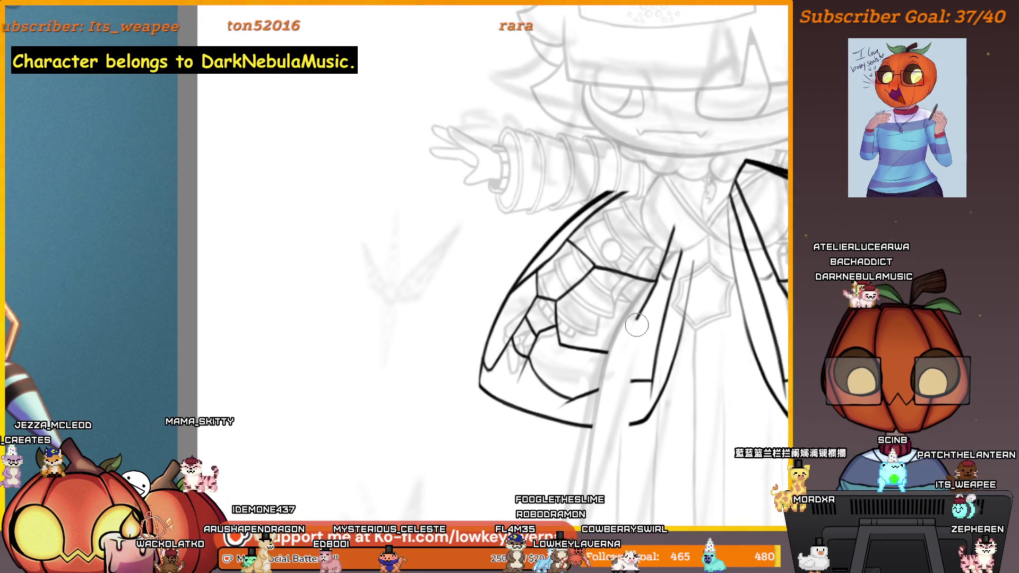
pyautogui.moveTo(633, 272); pyautogui.dragTo(643, 294)
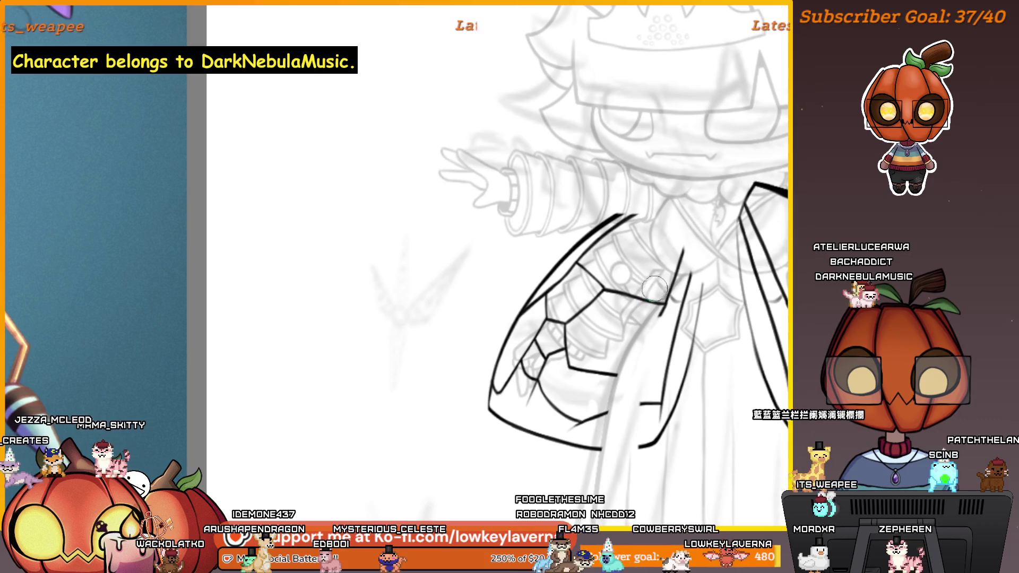
pyautogui.scroll(3, 654, 288)
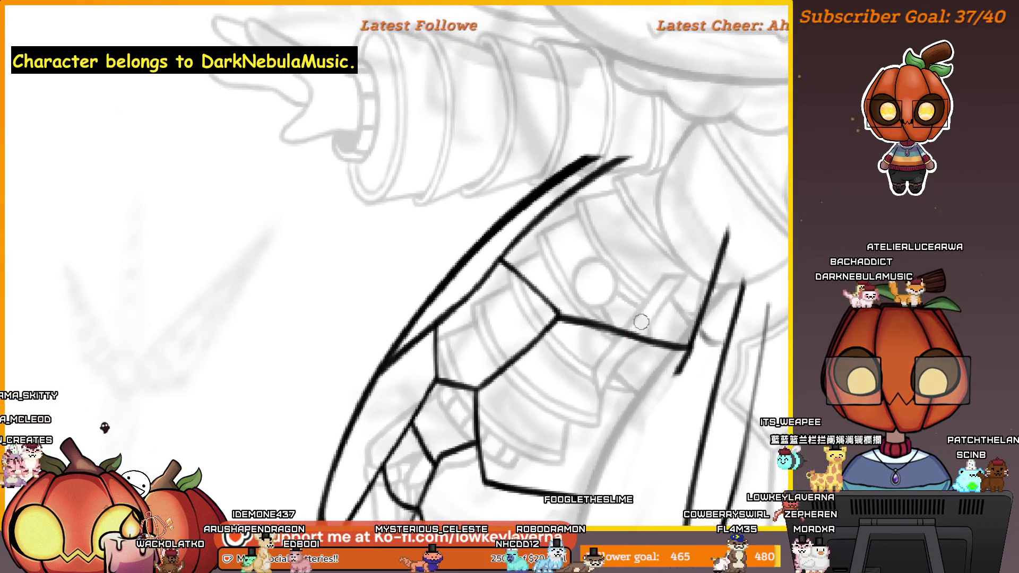
pyautogui.moveTo(641, 322); pyautogui.dragTo(633, 335)
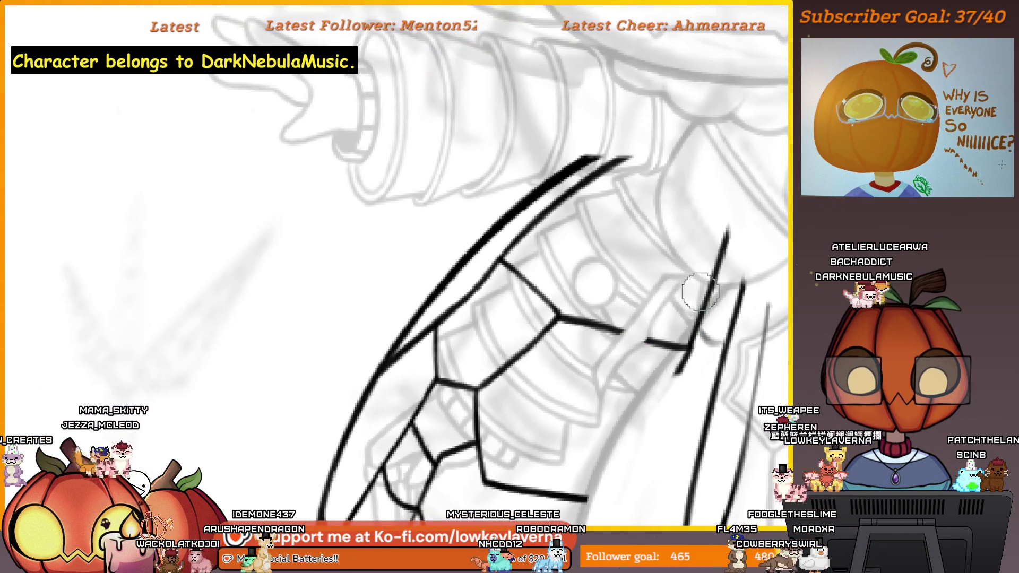
# Erase part of the curved black stroke on the wing
pyautogui.scroll(-2, 701, 290)
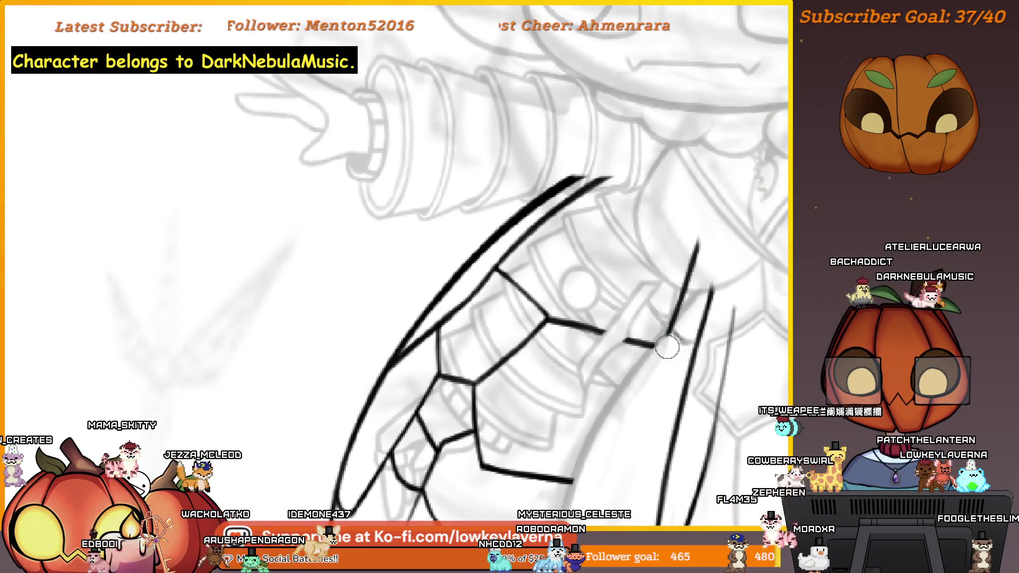
pyautogui.moveTo(668, 347); pyautogui.dragTo(652, 368)
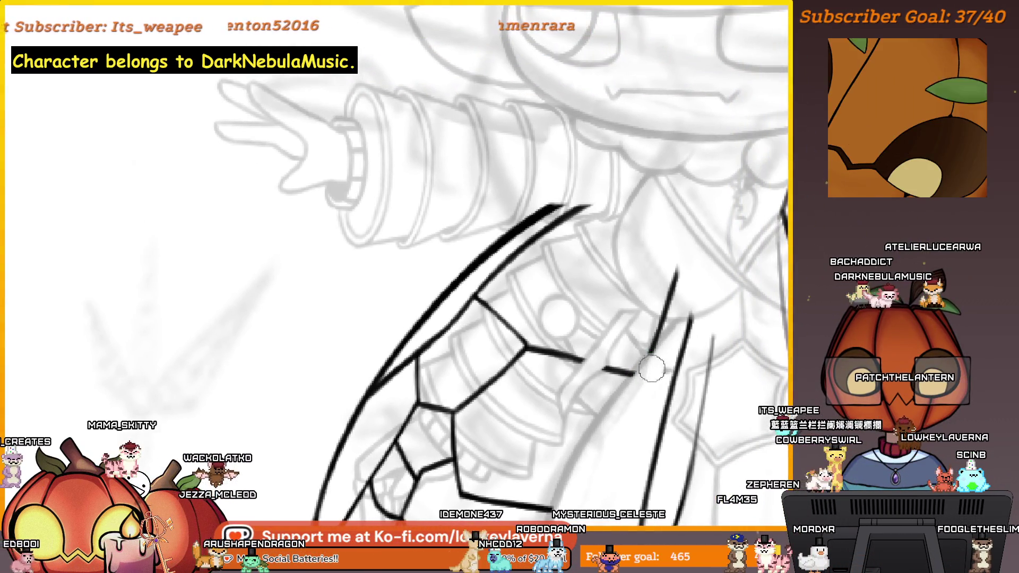
pyautogui.scroll(-3, 685, 218)
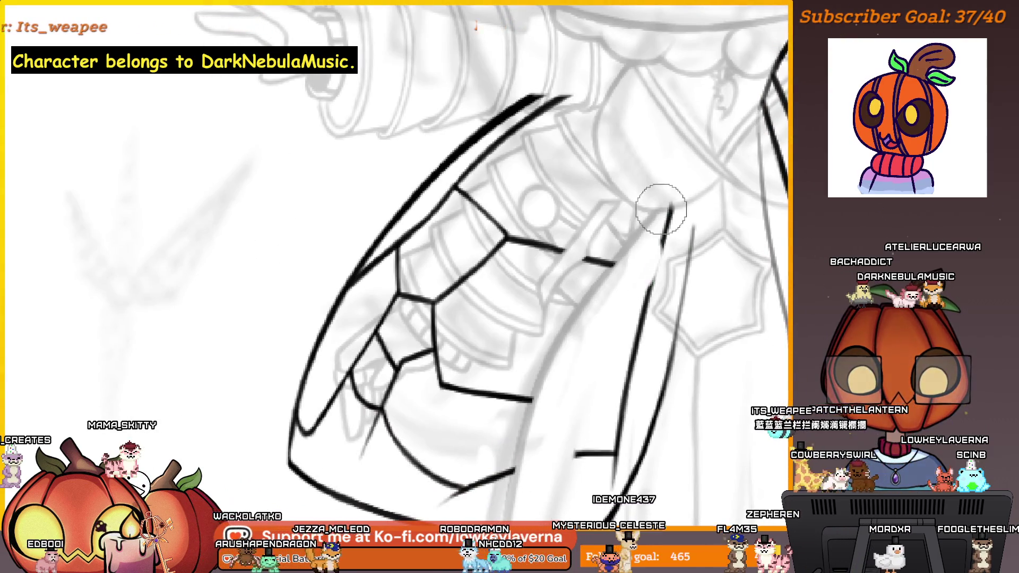
pyautogui.scroll(-2, 610, 399)
pyautogui.scroll(-2, 619, 375)
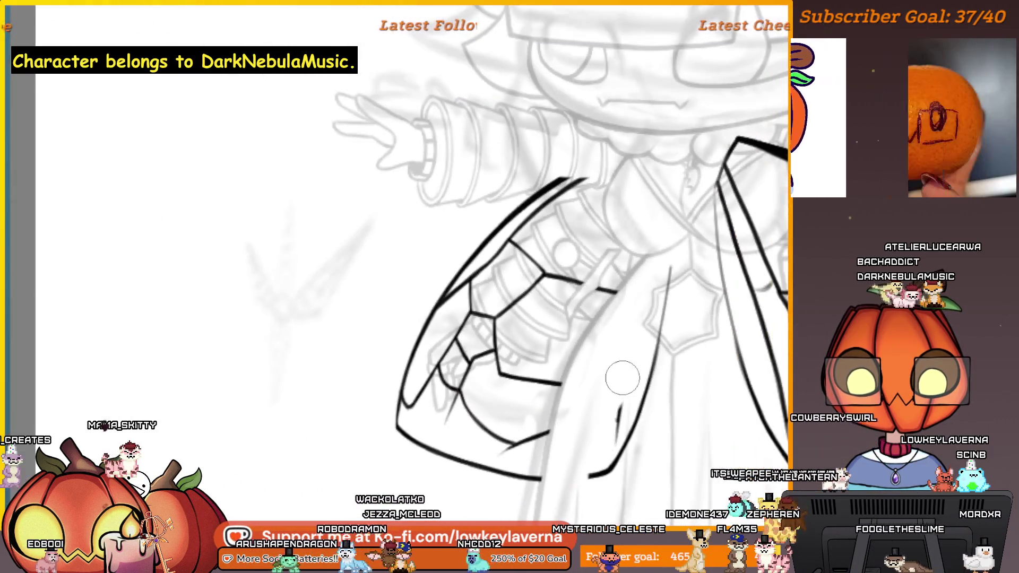
pyautogui.moveTo(611, 433)
pyautogui.mouseDown()
pyautogui.moveTo(660, 409)
pyautogui.moveTo(675, 330)
pyautogui.mouseUp()
pyautogui.moveTo(649, 187); pyautogui.dragTo(685, 294)
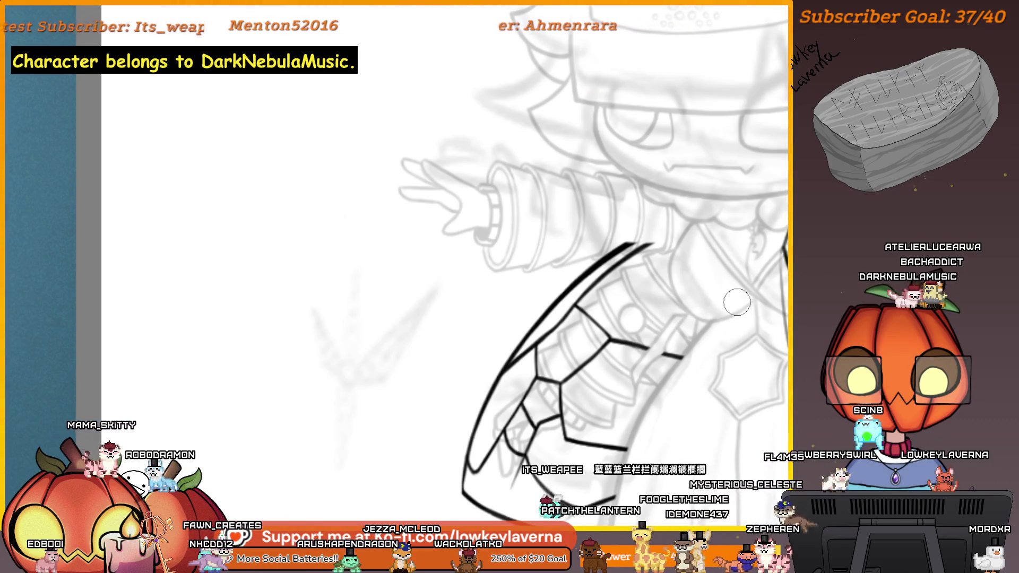
pyautogui.moveTo(700, 418); pyautogui.dragTo(698, 375)
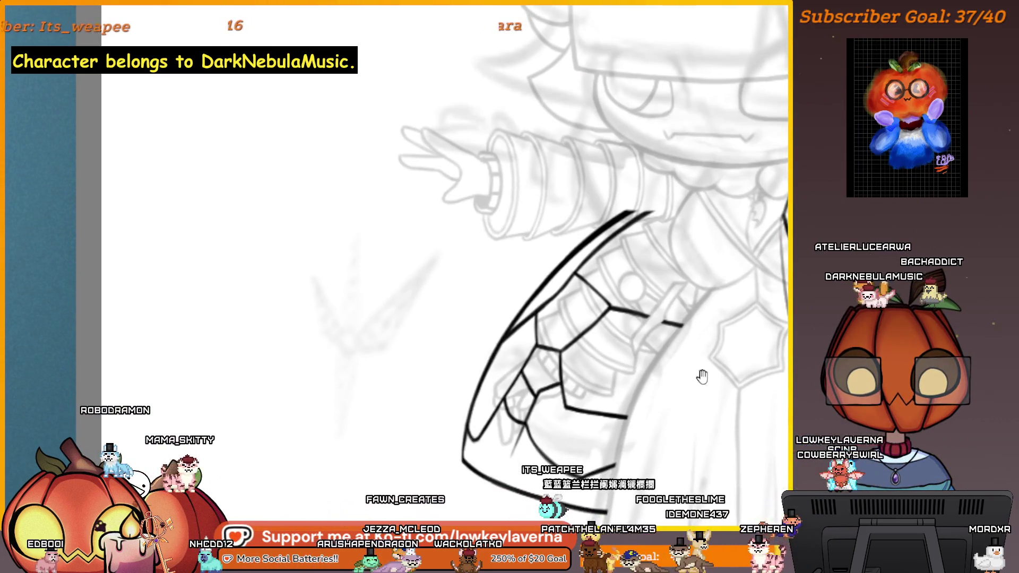
# Undo the long curved ink stroke on the wing's right side
pyautogui.moveTo(707, 421)
pyautogui.mouseDown()
pyautogui.moveTo(695, 381)
pyautogui.moveTo(702, 389)
pyautogui.mouseUp()
pyautogui.scroll(-2, 701, 381)
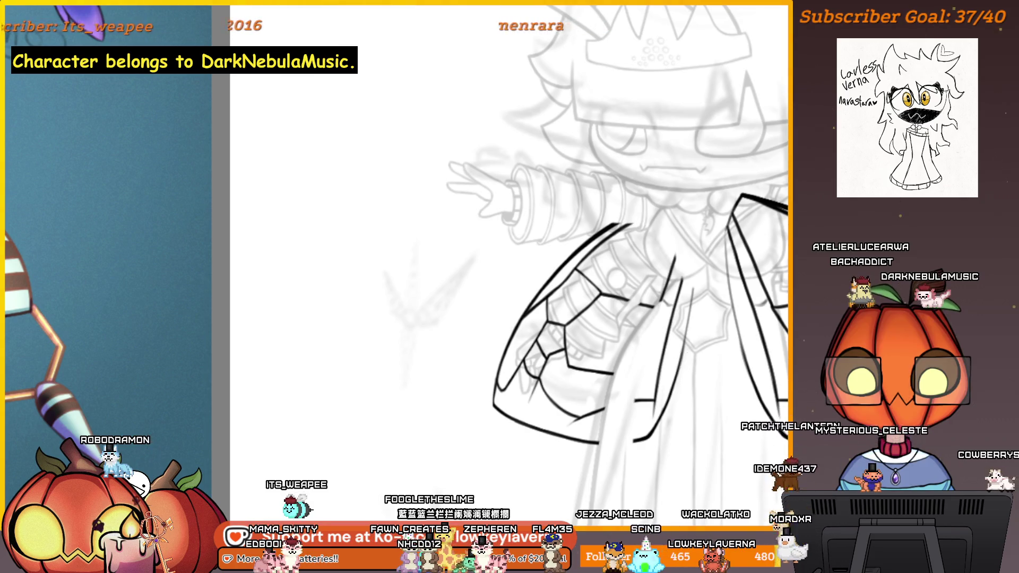
pyautogui.scroll(3, 682, 363)
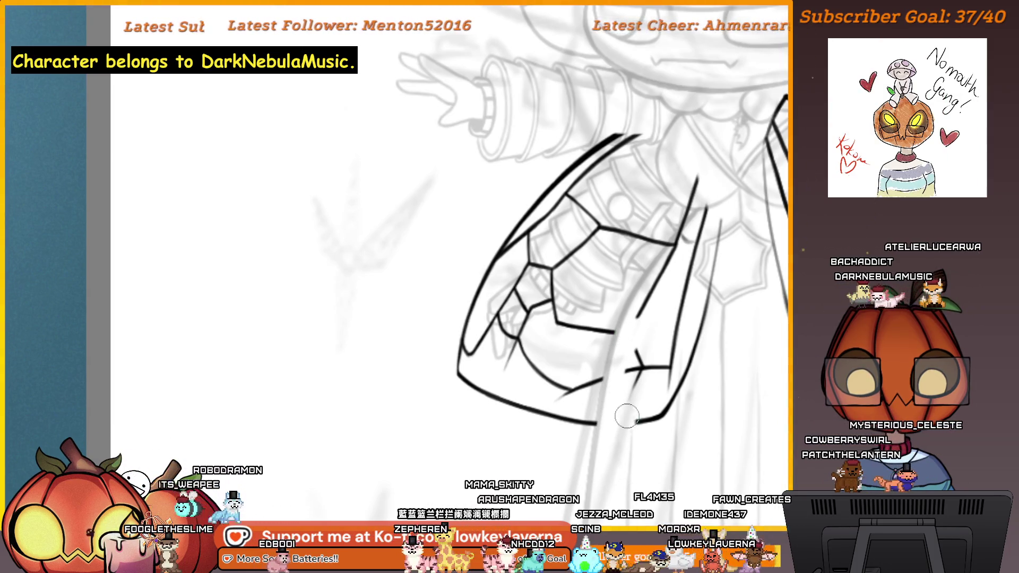
pyautogui.scroll(2, 650, 305)
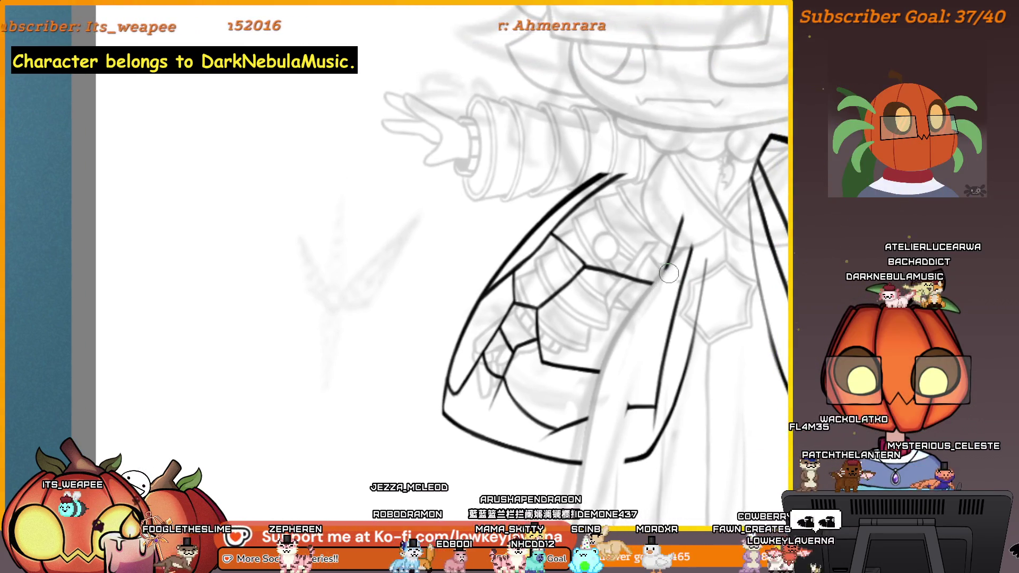
pyautogui.scroll(-1, 679, 229)
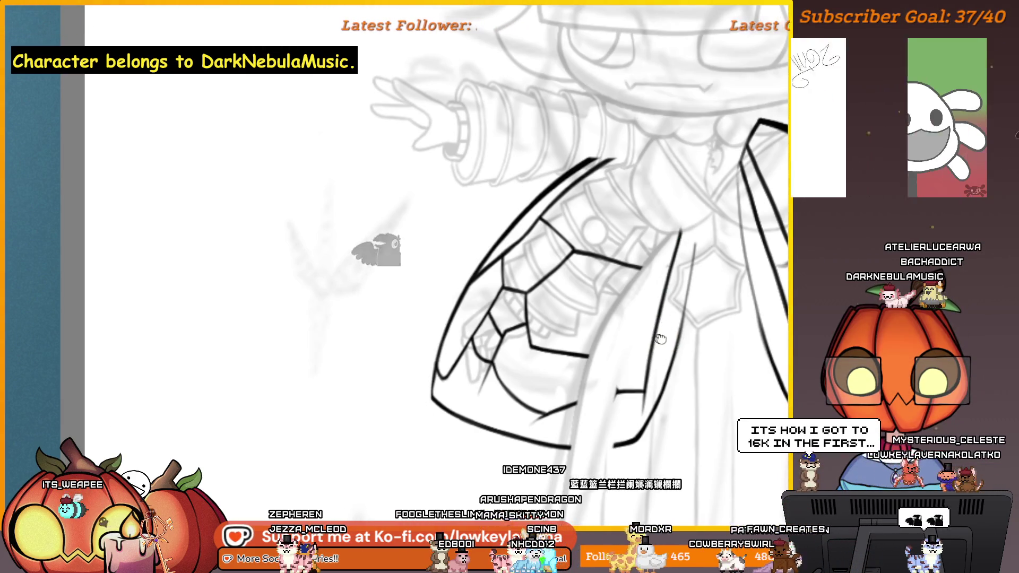
pyautogui.moveTo(661, 338); pyautogui.dragTo(684, 343)
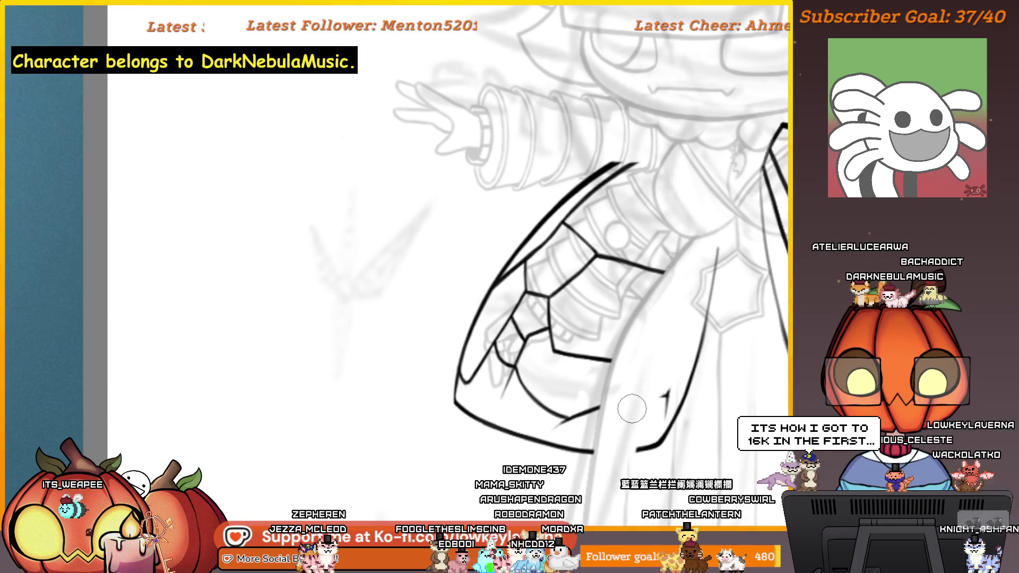
pyautogui.moveTo(658, 401); pyautogui.dragTo(678, 394)
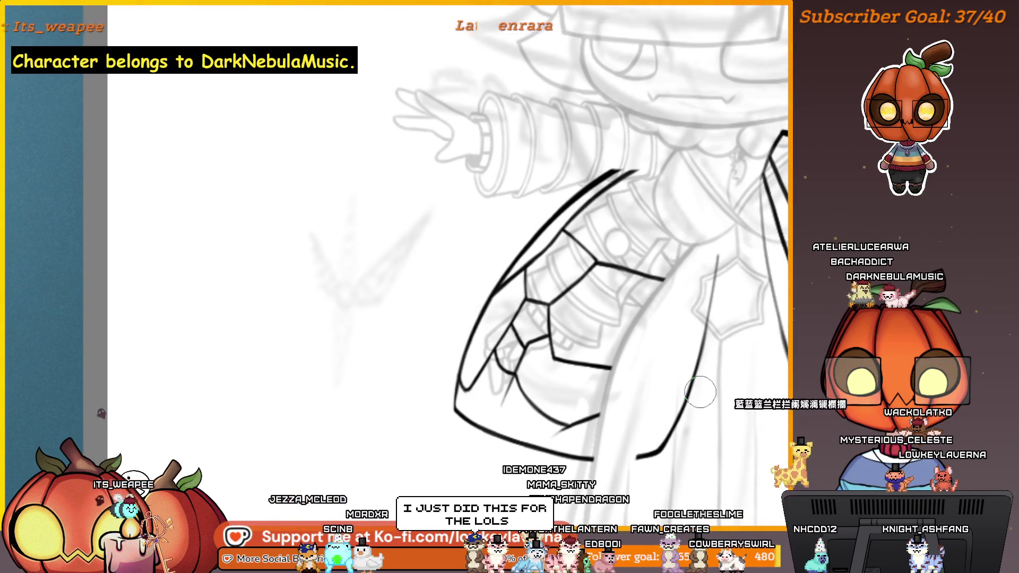
pyautogui.hotkey('ctrl', 'z')
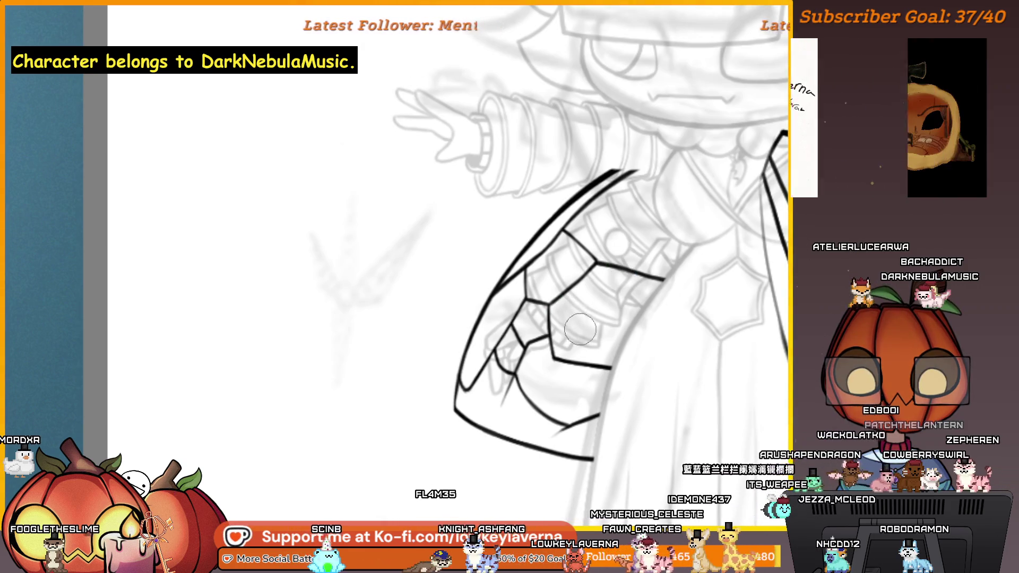
pyautogui.scroll(3, 556, 338)
pyautogui.moveTo(556, 338)
pyautogui.mouseDown()
pyautogui.moveTo(596, 346)
pyautogui.moveTo(620, 333)
pyautogui.moveTo(617, 323)
pyautogui.moveTo(658, 319)
pyautogui.mouseUp()
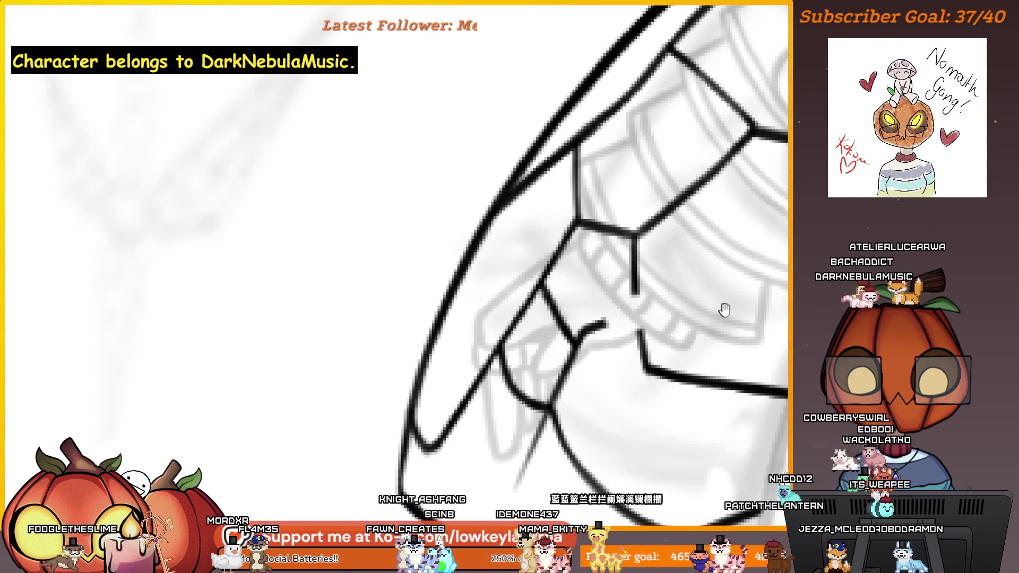
# Pan and zoom to inspect the lower wing lines
pyautogui.moveTo(725, 309)
pyautogui.mouseDown()
pyautogui.moveTo(694, 329)
pyautogui.moveTo(732, 316)
pyautogui.mouseUp()
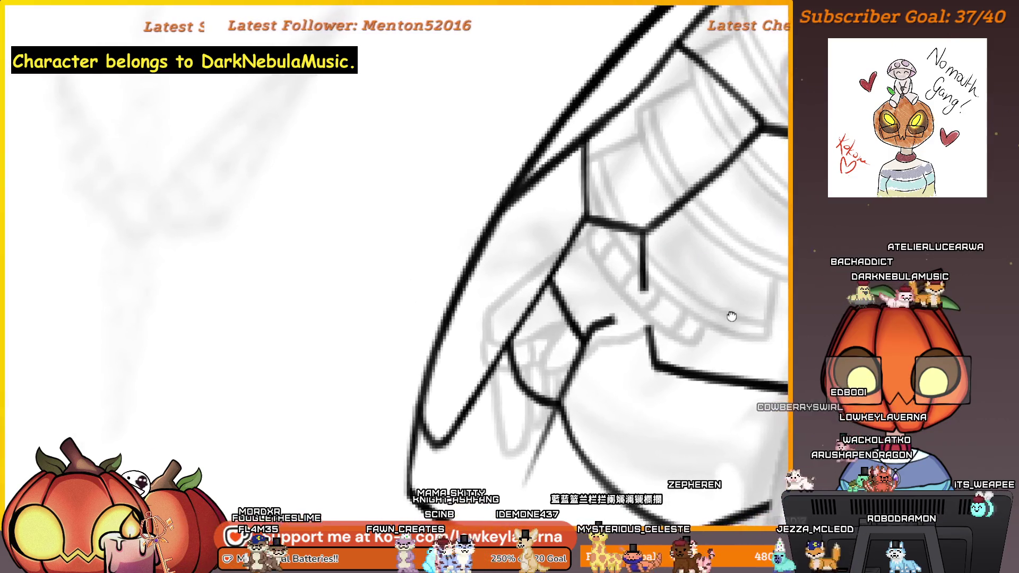
pyautogui.moveTo(607, 298); pyautogui.dragTo(641, 321)
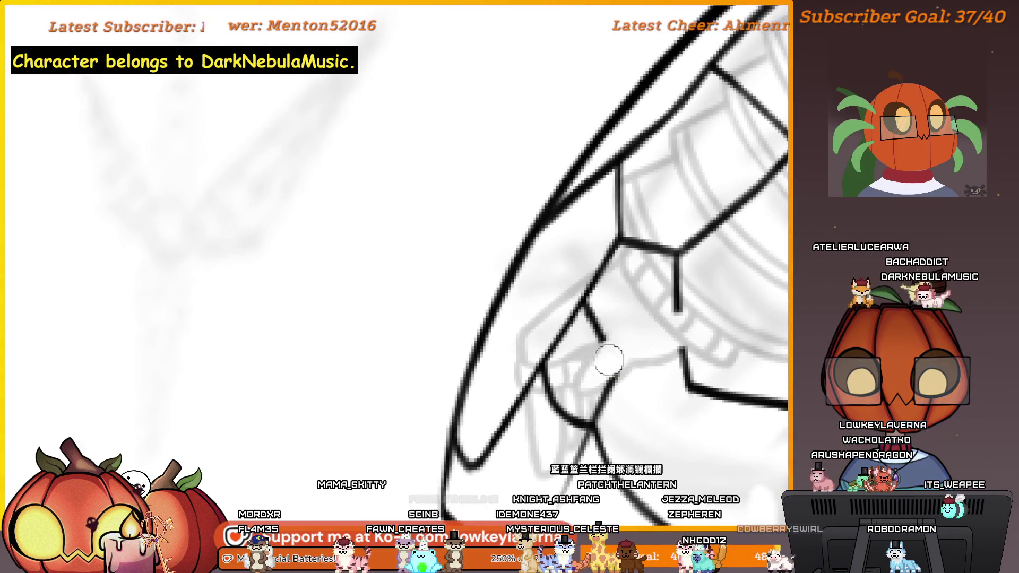
pyautogui.scroll(-1, 616, 356)
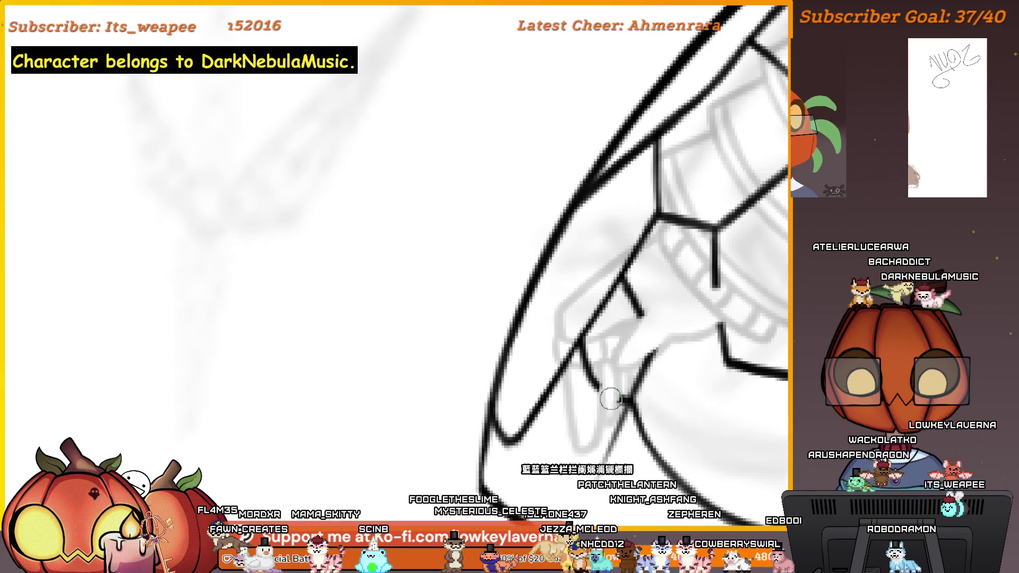
pyautogui.scroll(1, 614, 377)
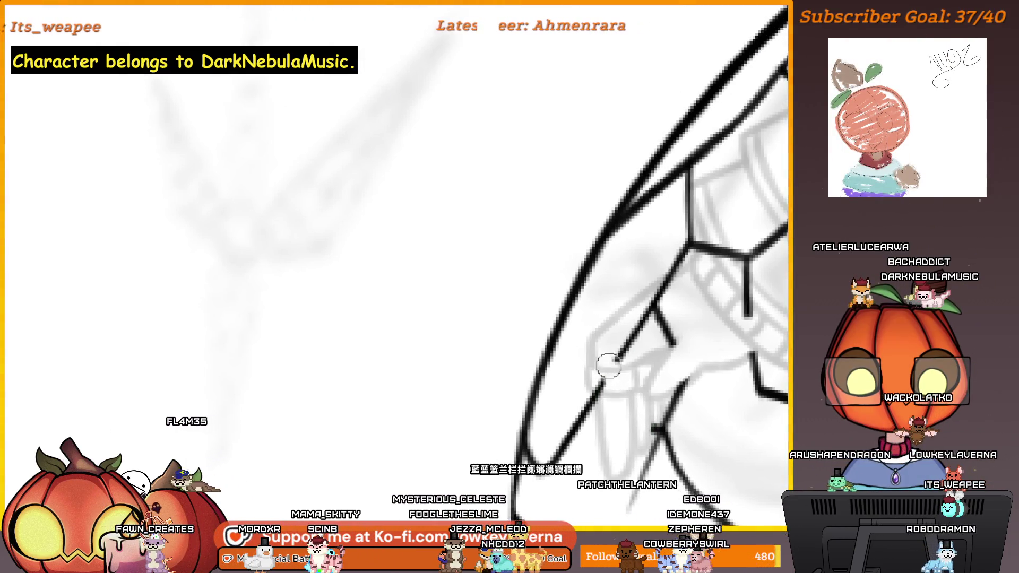
pyautogui.scroll(-1, 616, 366)
pyautogui.moveTo(619, 366); pyautogui.dragTo(610, 392)
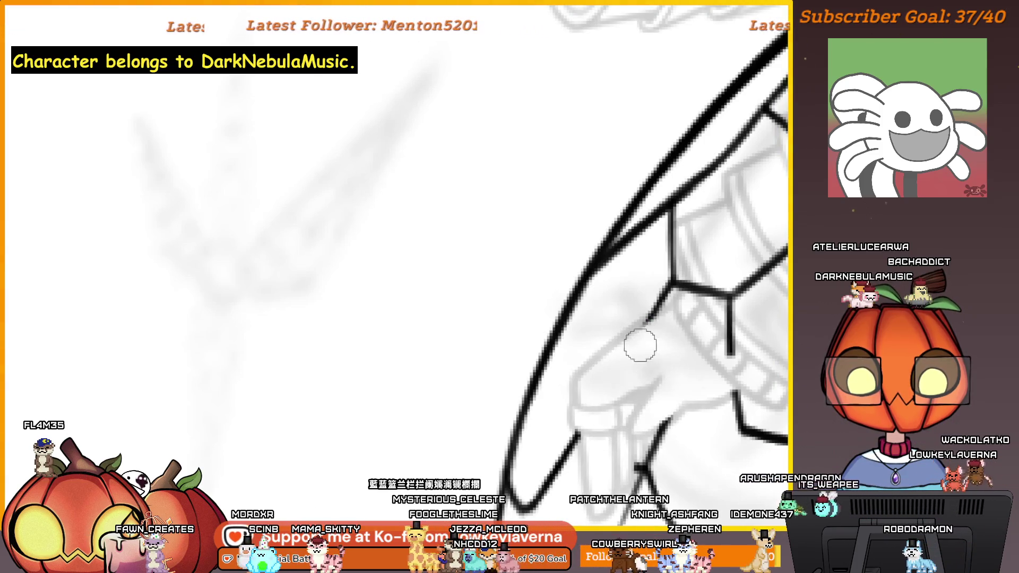
pyautogui.moveTo(715, 299)
pyautogui.mouseDown()
pyautogui.moveTo(682, 352)
pyautogui.moveTo(647, 364)
pyautogui.mouseUp()
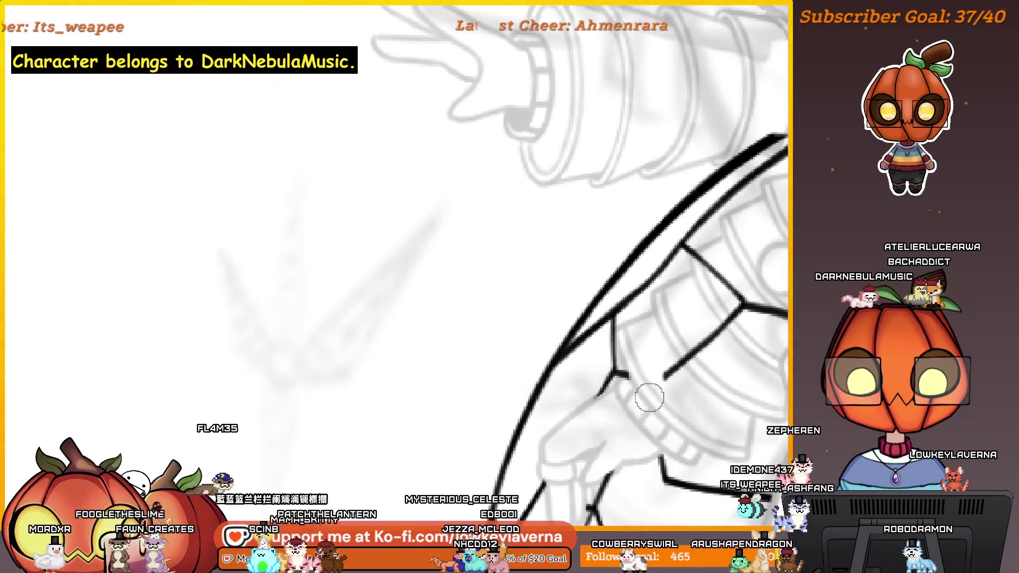
pyautogui.moveTo(647, 387); pyautogui.dragTo(647, 328)
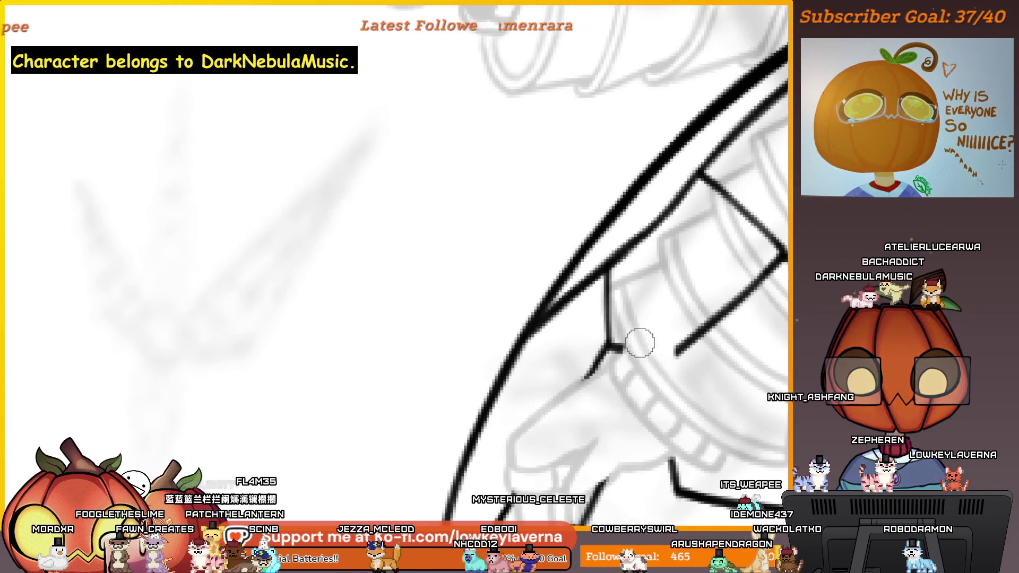
# Undo the last edit to the Y-shaped wing line
pyautogui.scroll(2, 630, 379)
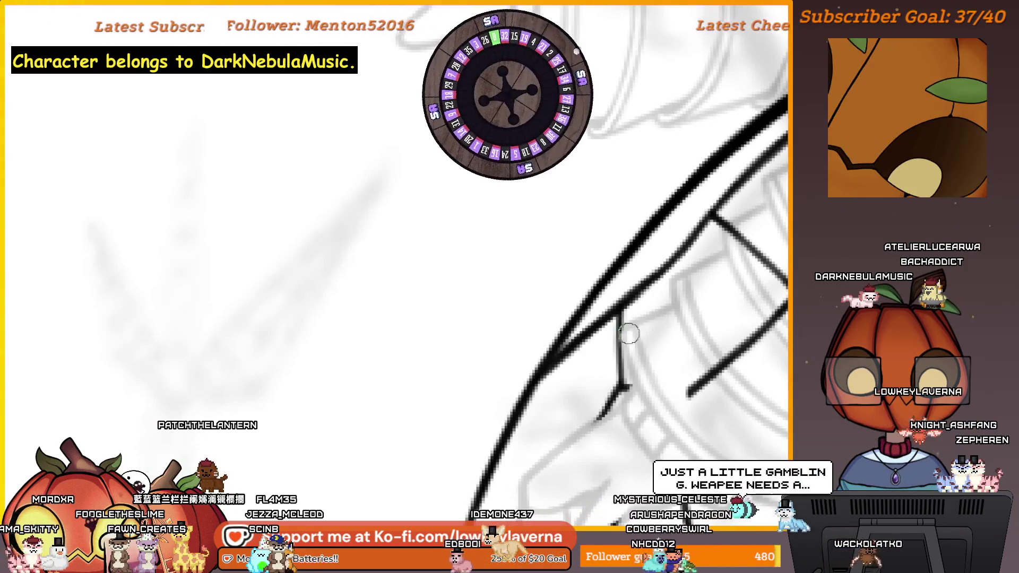
pyautogui.scroll(-3, 630, 332)
pyautogui.scroll(2, 633, 330)
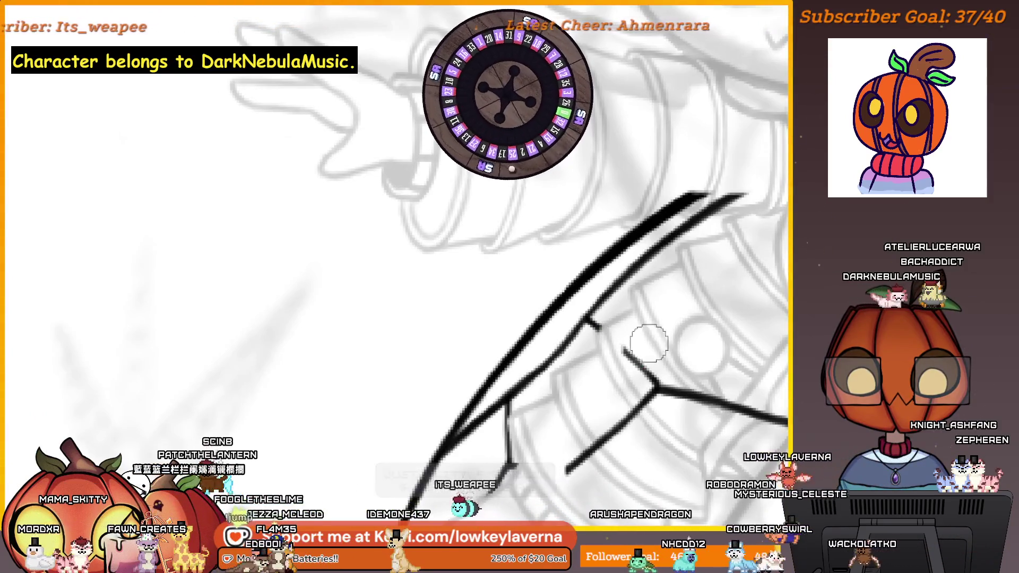
pyautogui.scroll(-1, 648, 335)
pyautogui.moveTo(678, 357)
pyautogui.mouseDown()
pyautogui.moveTo(610, 401)
pyautogui.moveTo(618, 415)
pyautogui.mouseUp()
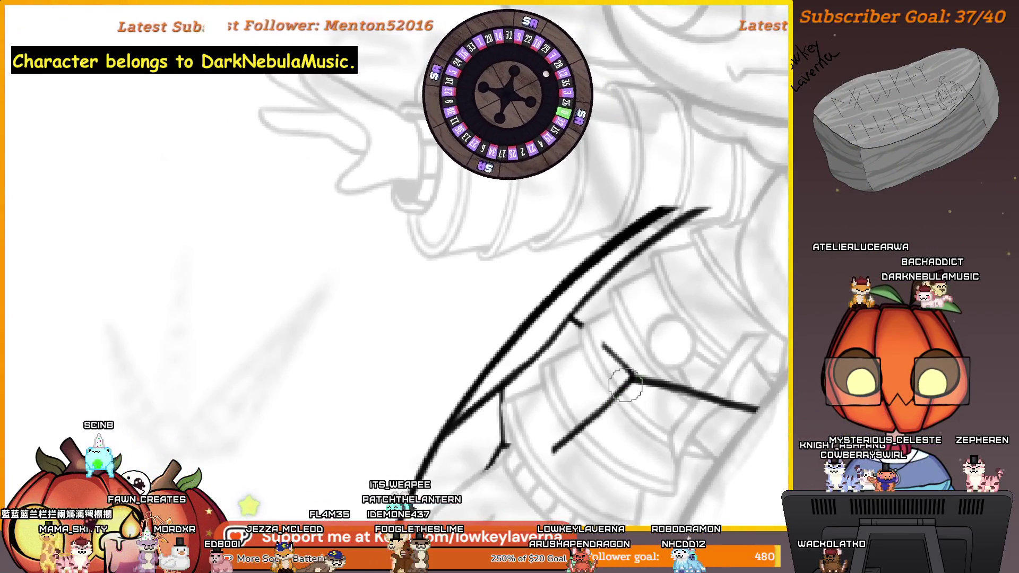
pyautogui.moveTo(633, 374)
pyautogui.mouseDown()
pyautogui.moveTo(643, 317)
pyautogui.moveTo(591, 374)
pyautogui.moveTo(614, 353)
pyautogui.moveTo(695, 330)
pyautogui.moveTo(644, 330)
pyautogui.moveTo(660, 358)
pyautogui.mouseUp()
pyautogui.hotkey('ctrl', 'z')
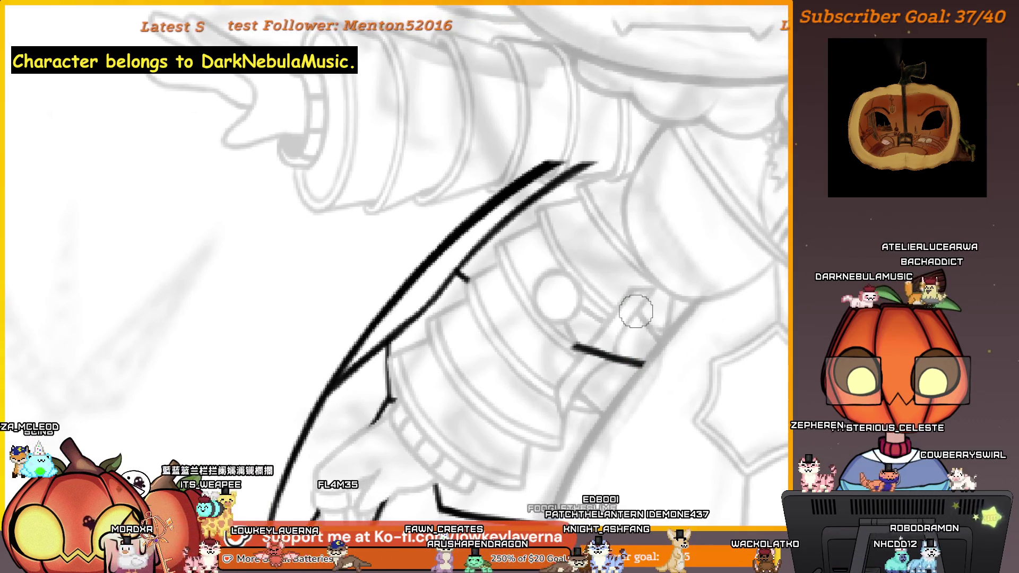
# Mirror the canvas view and frame the sleeve with the wing edge beside it
pyautogui.press('m')
pyautogui.moveTo(636, 311)
pyautogui.mouseDown()
pyautogui.moveTo(515, 279)
pyautogui.moveTo(529, 279)
pyautogui.mouseUp()
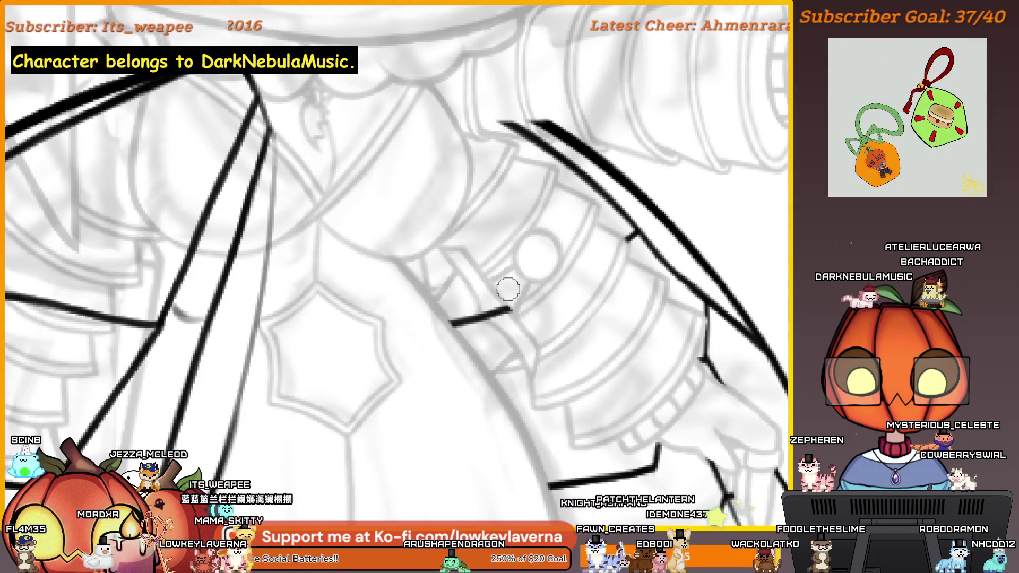
pyautogui.scroll(-3, 519, 255)
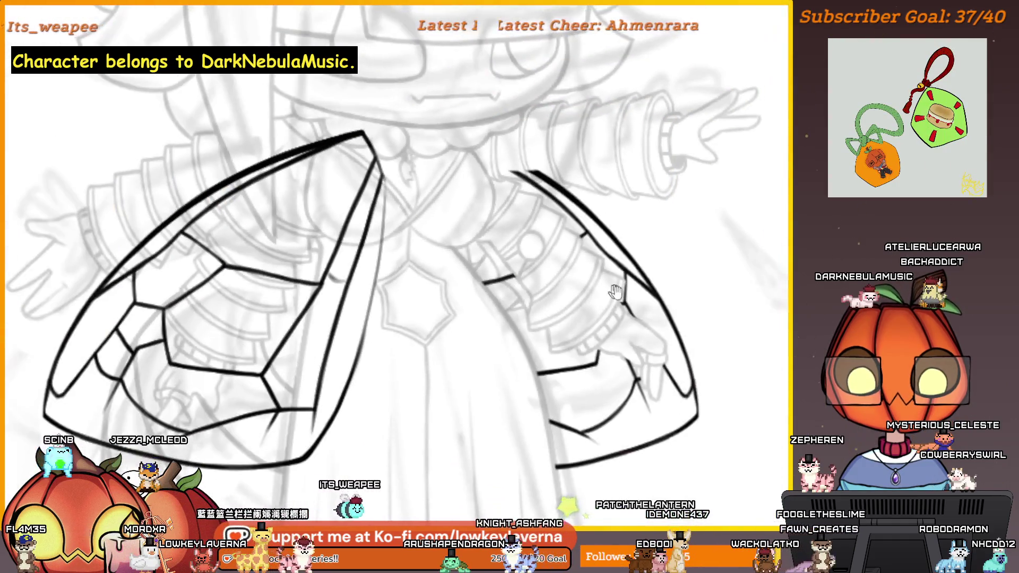
pyautogui.moveTo(701, 273); pyautogui.dragTo(724, 343)
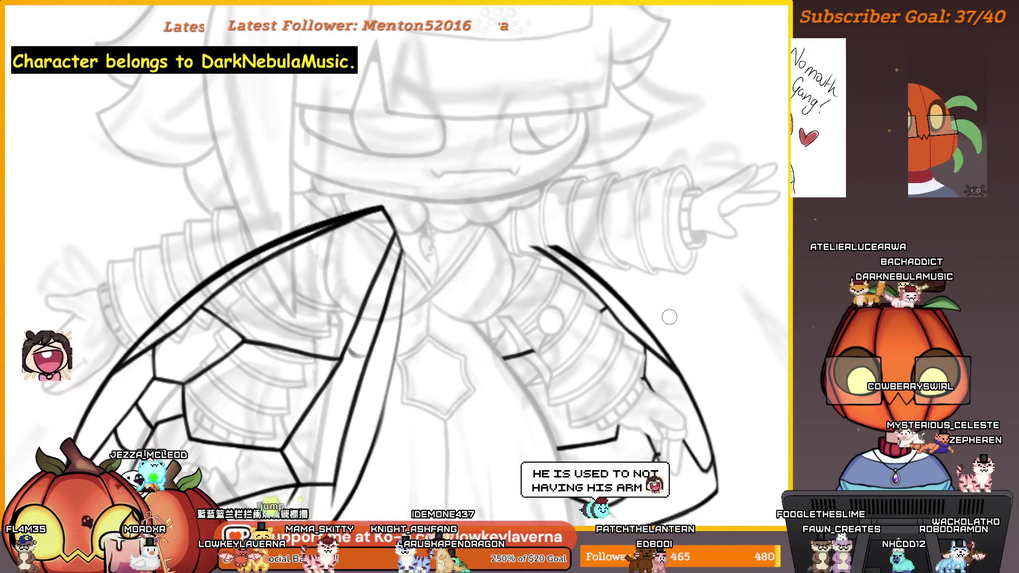
pyautogui.scroll(5, 591, 200)
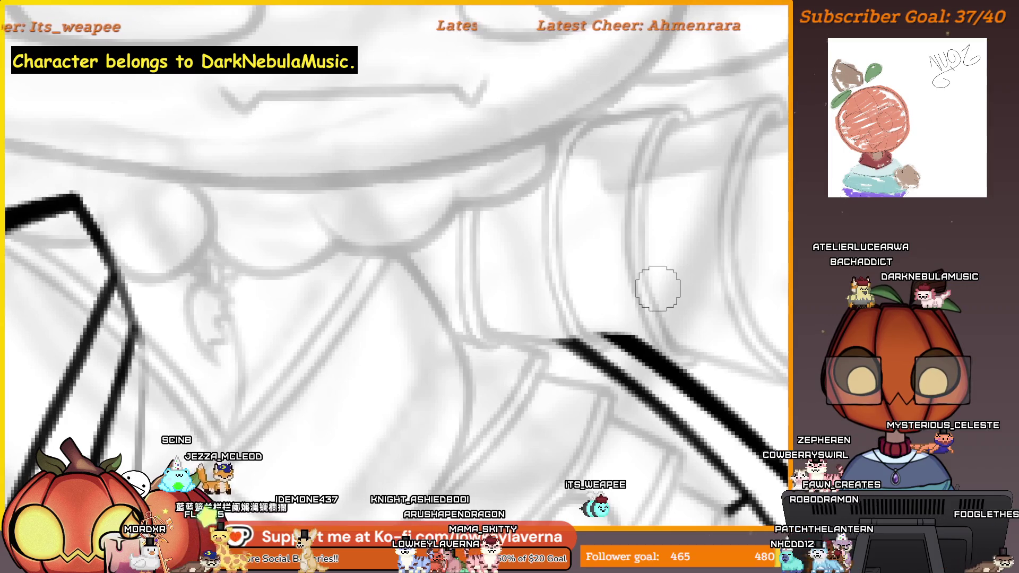
pyautogui.moveTo(566, 314)
pyautogui.mouseDown()
pyautogui.moveTo(244, 339)
pyautogui.moveTo(482, 248)
pyautogui.moveTo(671, 281)
pyautogui.moveTo(701, 315)
pyautogui.mouseUp()
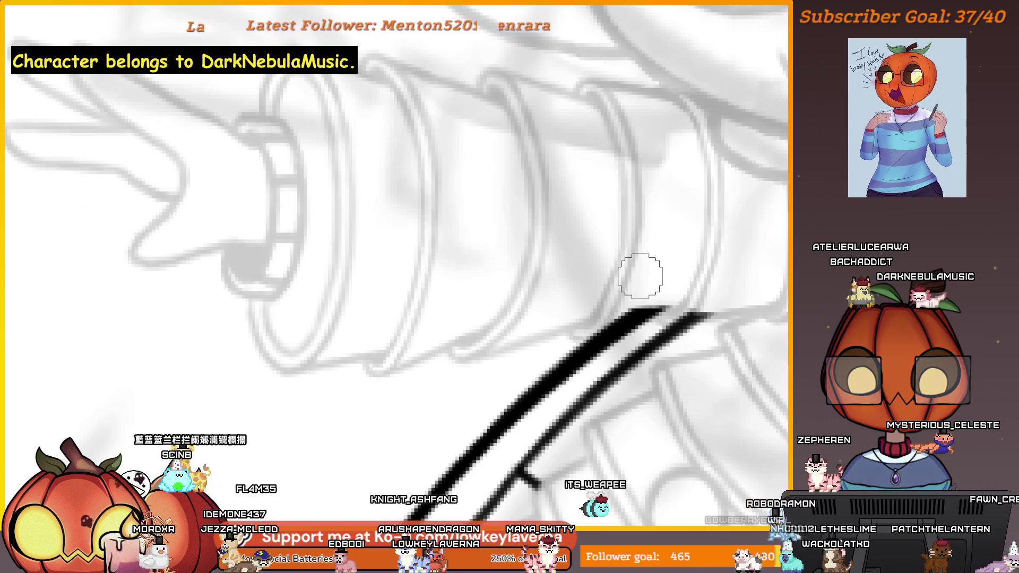
pyautogui.moveTo(660, 289)
pyautogui.mouseDown()
pyautogui.moveTo(615, 301)
pyautogui.moveTo(640, 304)
pyautogui.mouseUp()
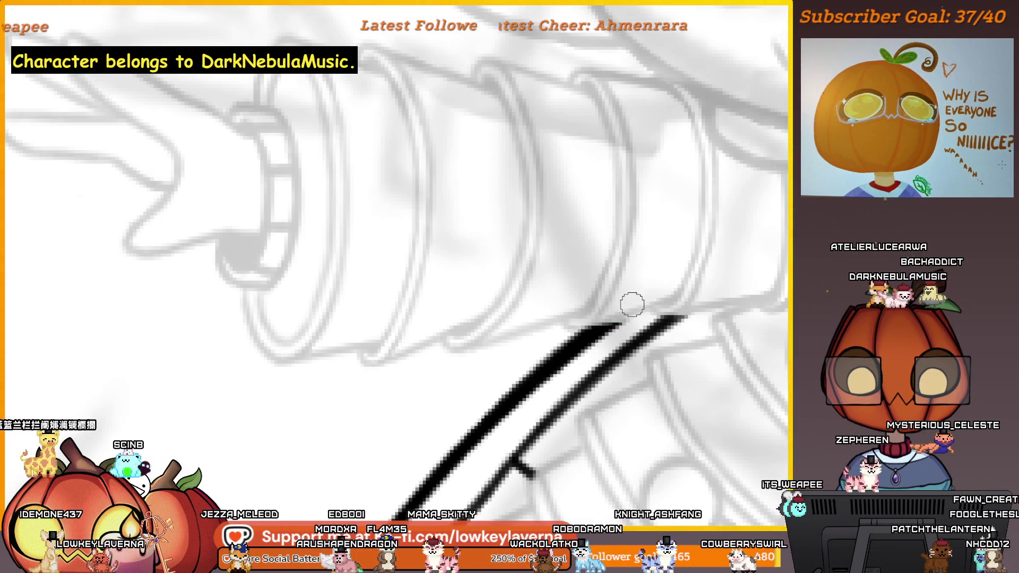
pyautogui.scroll(-3, 674, 207)
pyautogui.scroll(3, 633, 280)
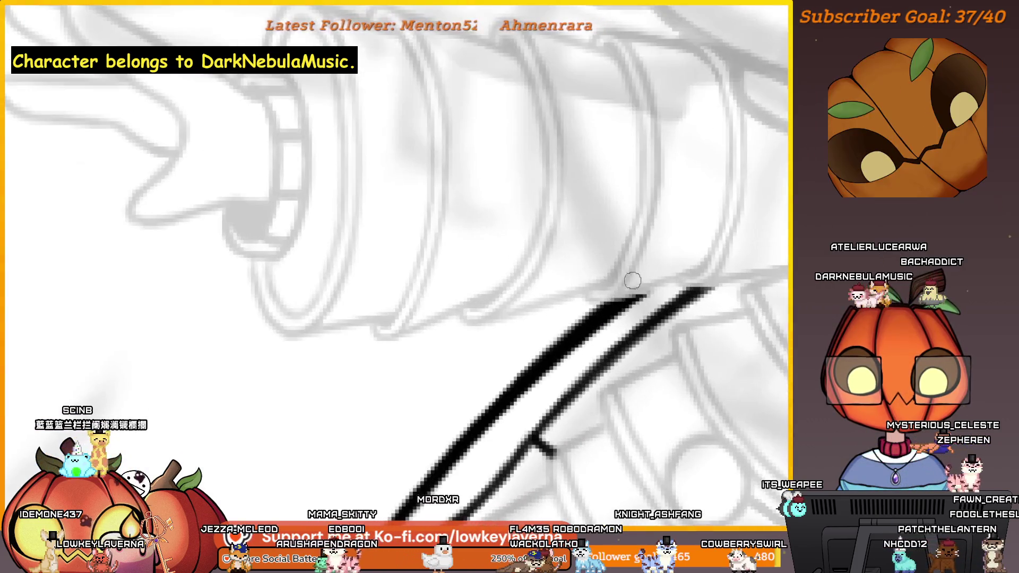
pyautogui.scroll(-5, 676, 230)
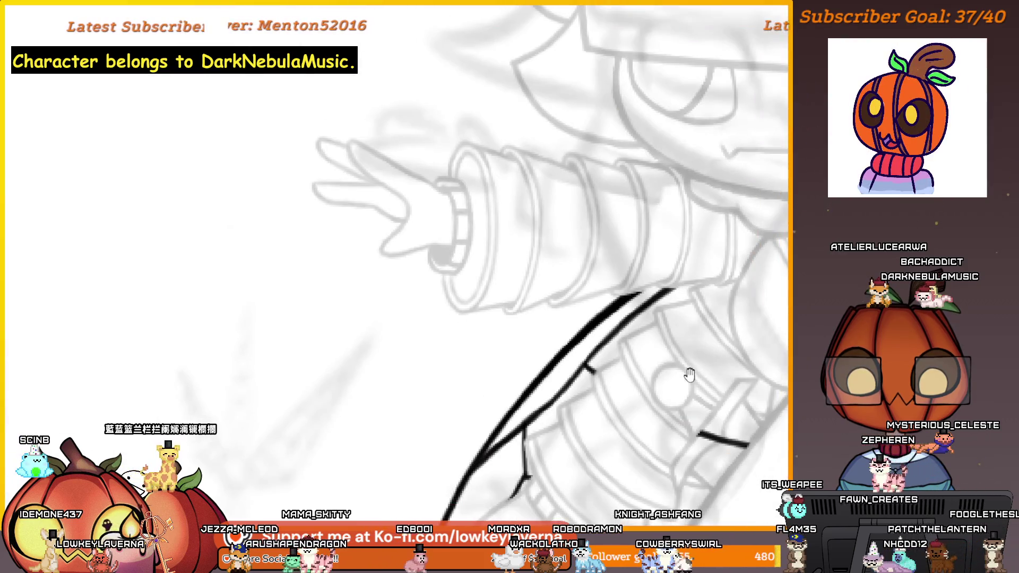
pyautogui.moveTo(690, 375); pyautogui.dragTo(640, 293)
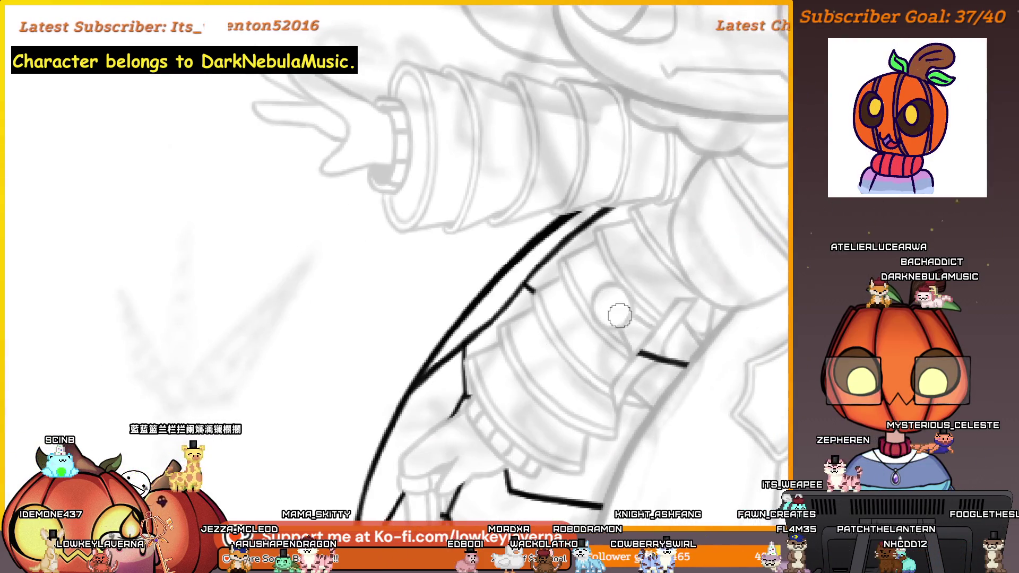
pyautogui.scroll(-3, 620, 316)
pyautogui.scroll(3, 611, 339)
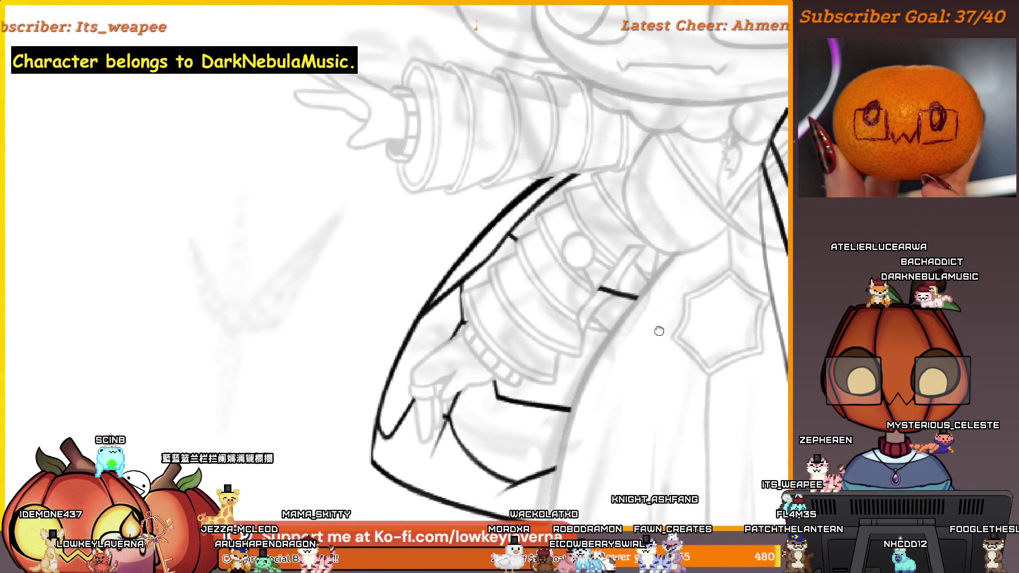
pyautogui.scroll(-3, 658, 330)
pyautogui.scroll(2, 597, 358)
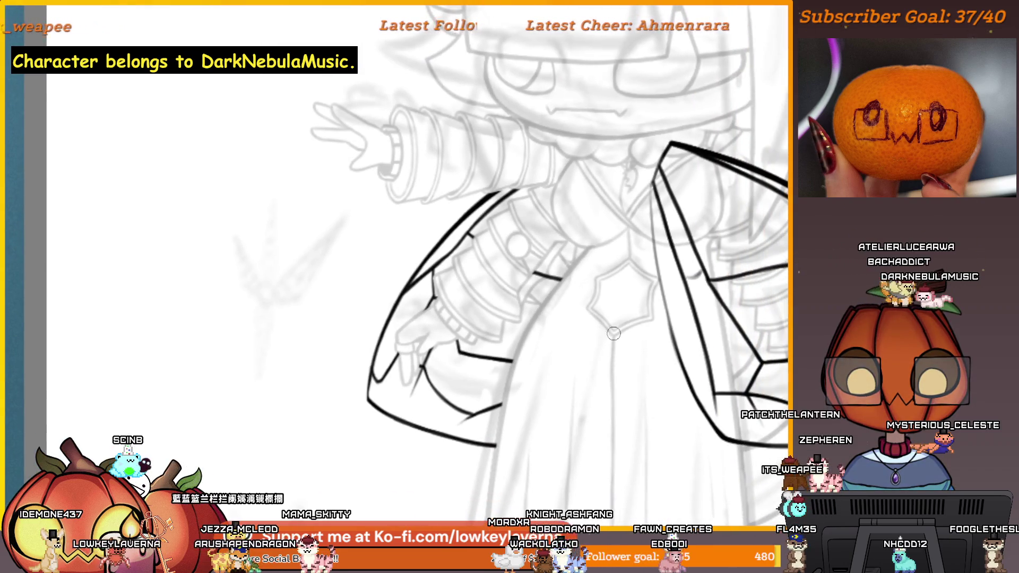
pyautogui.scroll(-2, 611, 329)
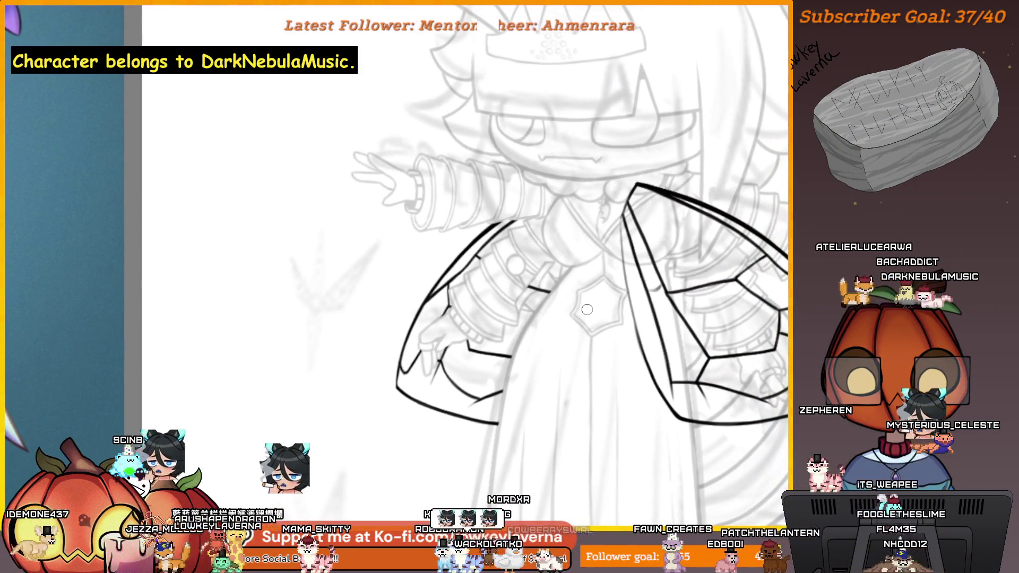
pyautogui.hotkey('ctrl', 'z')
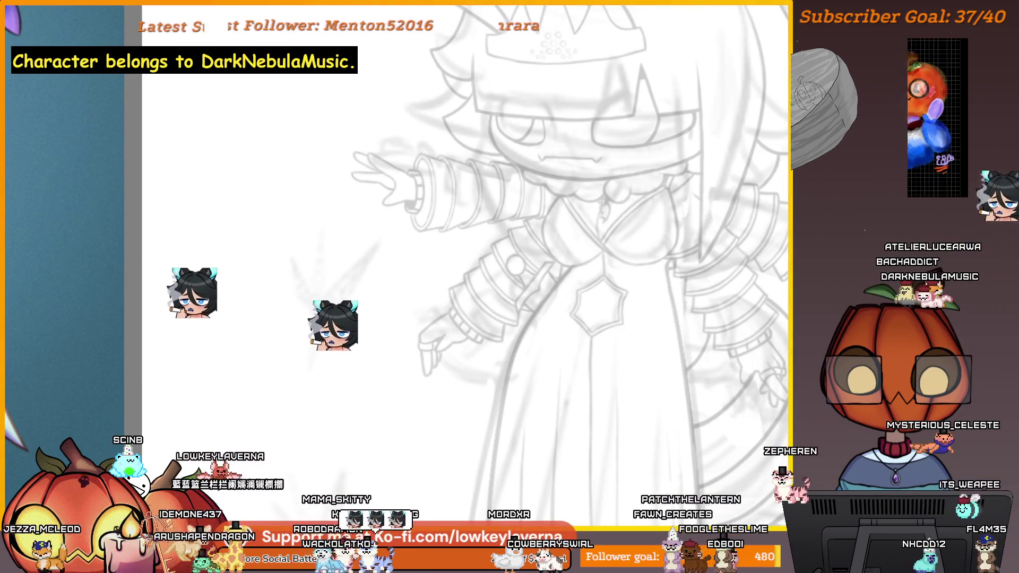
pyautogui.scroll(-3, 614, 394)
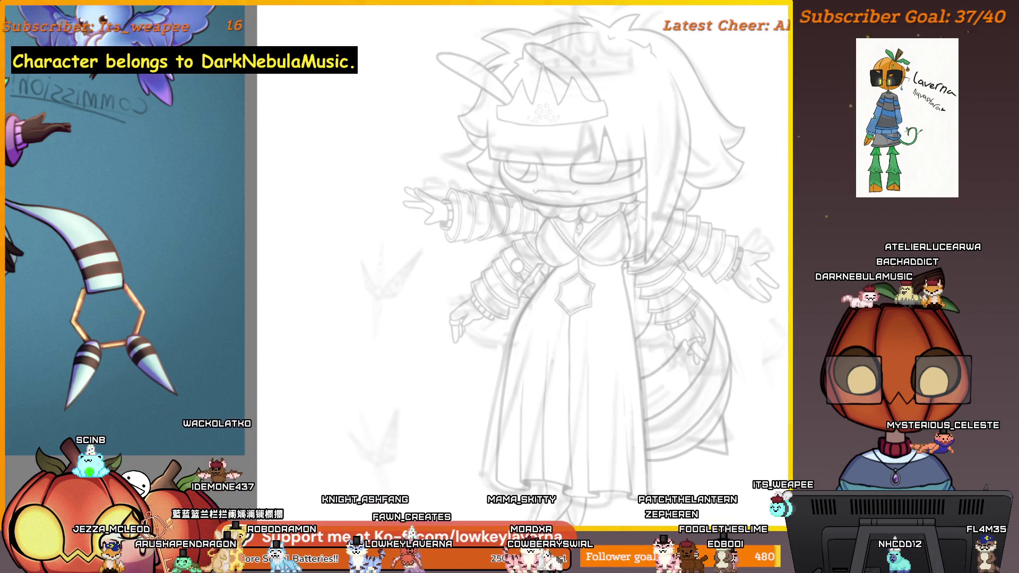
pyautogui.hotkey('ctrl', 'y')
pyautogui.hotkey('ctrl', 'z')
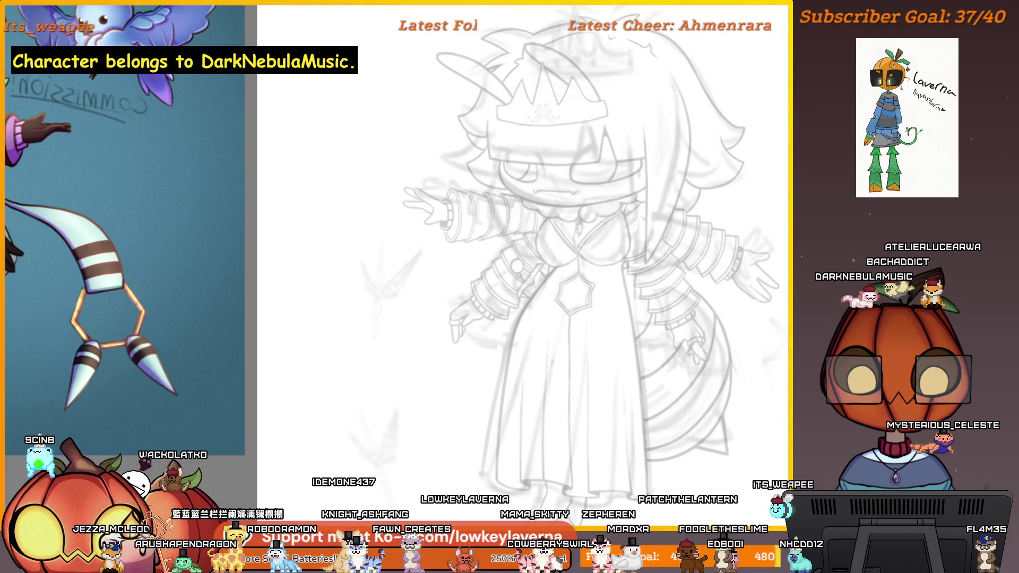
pyautogui.hotkey('ctrl', 'y')
pyautogui.click(527, 295)
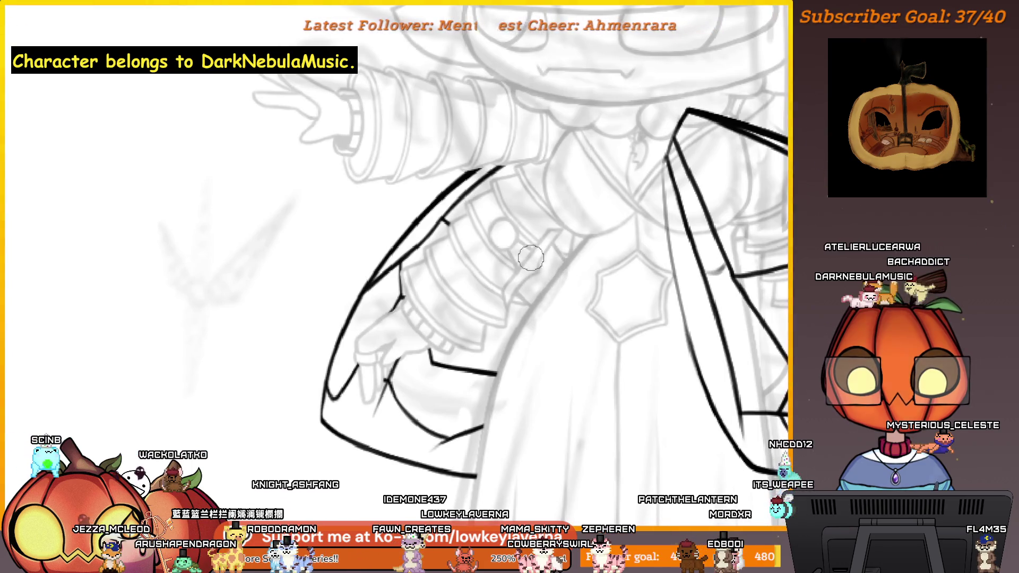
pyautogui.keyDown('alt'); pyautogui.click(582, 217); pyautogui.keyUp('alt')
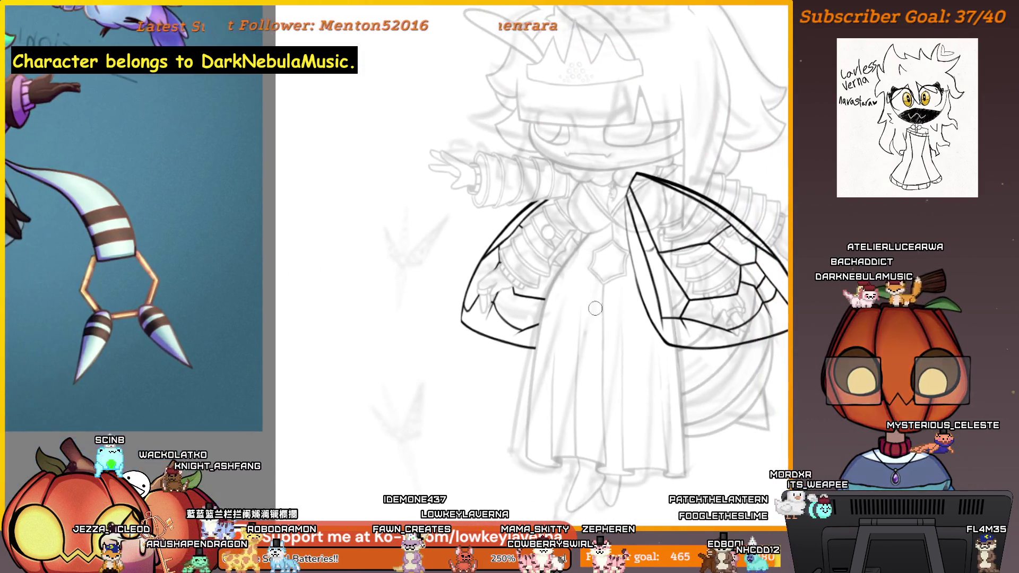
pyautogui.moveTo(595, 308); pyautogui.dragTo(567, 336)
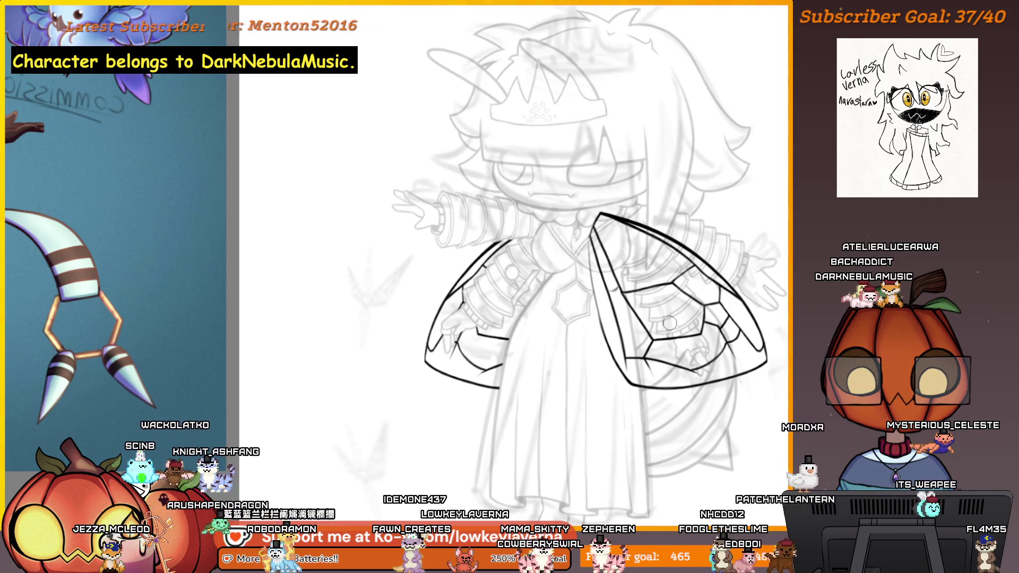
pyautogui.scroll(5, 485, 246)
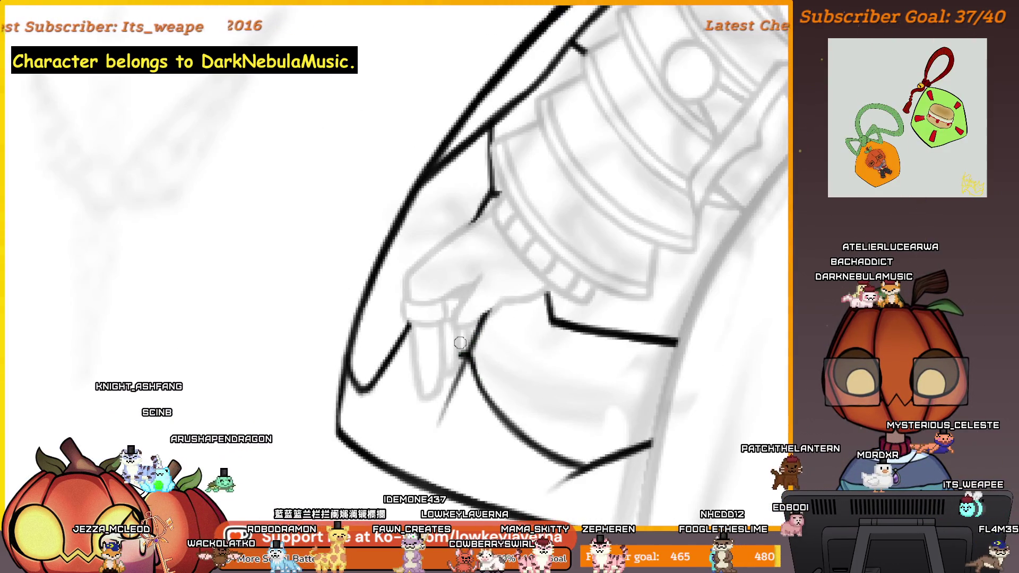
pyautogui.scroll(-6, 452, 297)
pyautogui.scroll(2, 535, 413)
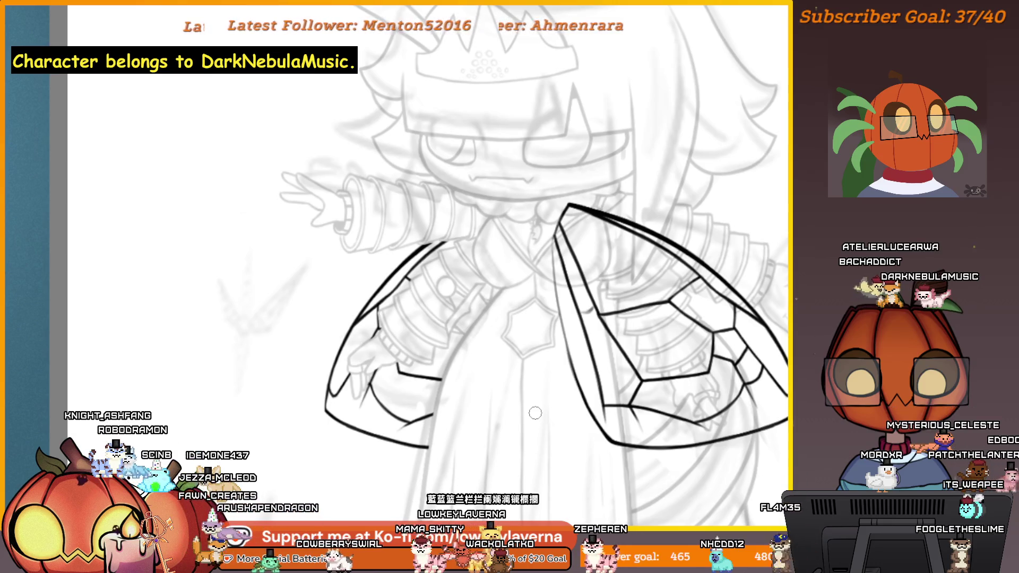
pyautogui.scroll(1, 535, 413)
pyautogui.hscroll(2, 536, 413)
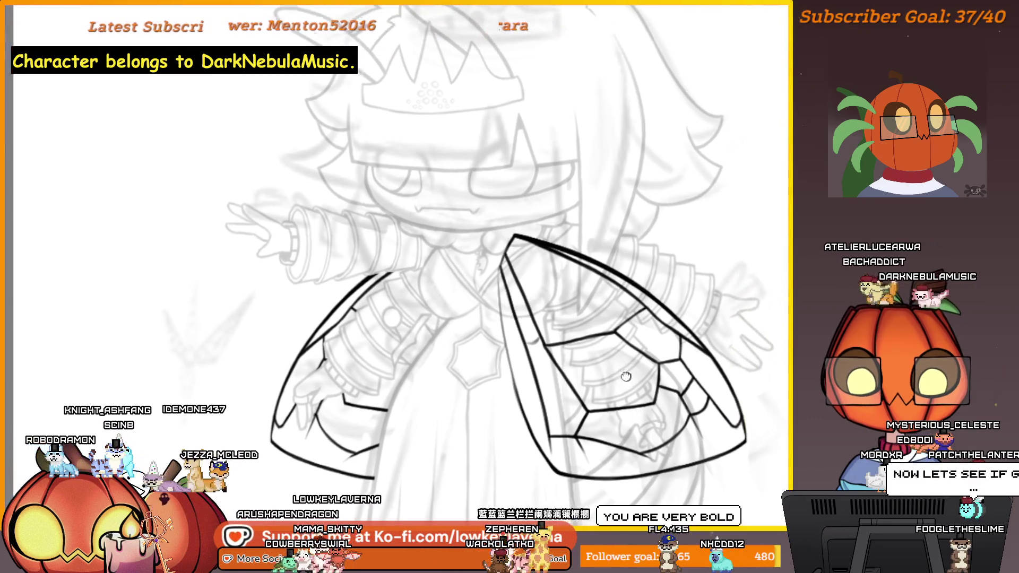
pyautogui.hscroll(4, 638, 349)
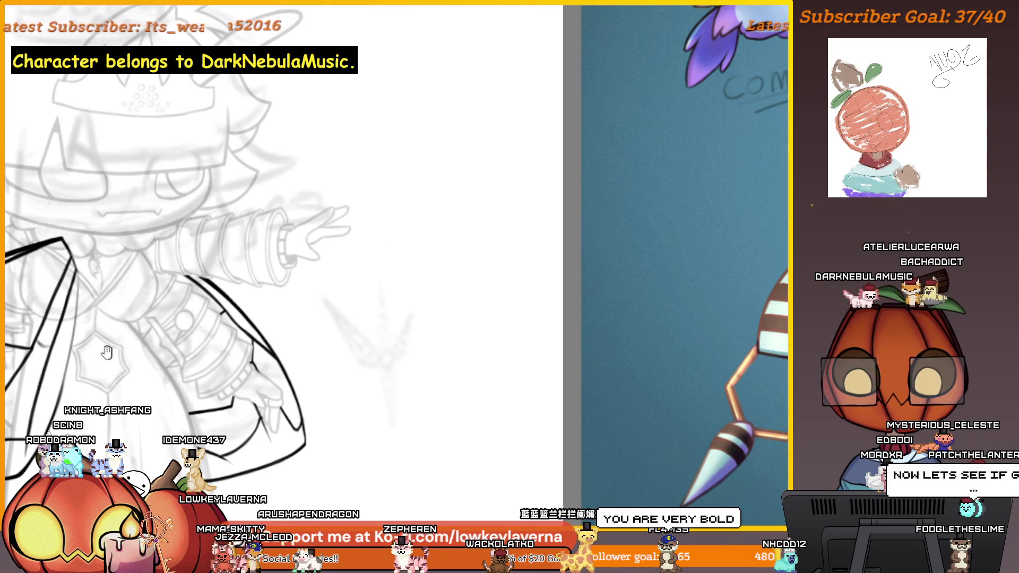
pyautogui.scroll(5, 394, 287)
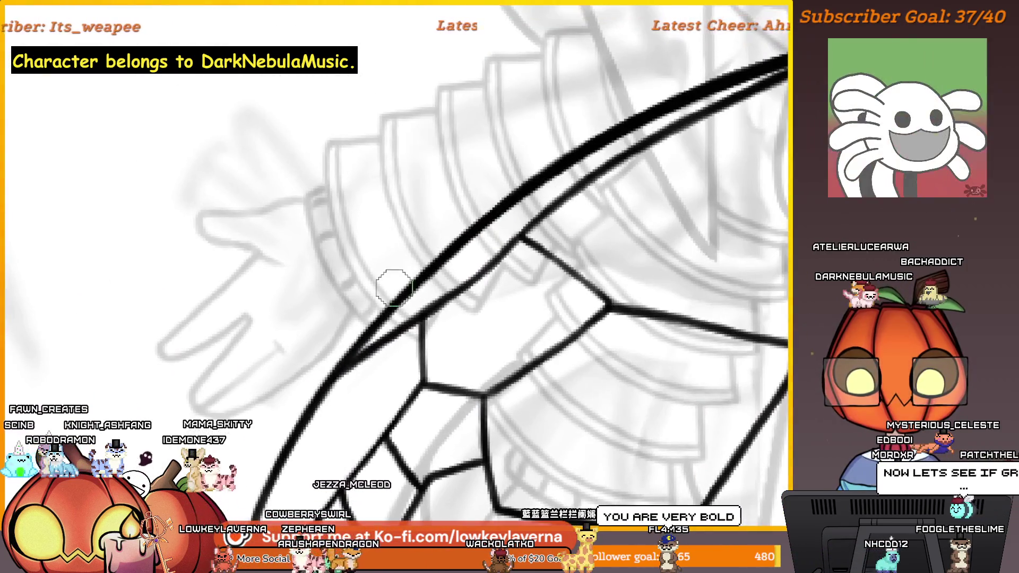
# Erase the stray wing line near the sleeve
pyautogui.moveTo(404, 301); pyautogui.dragTo(414, 311)
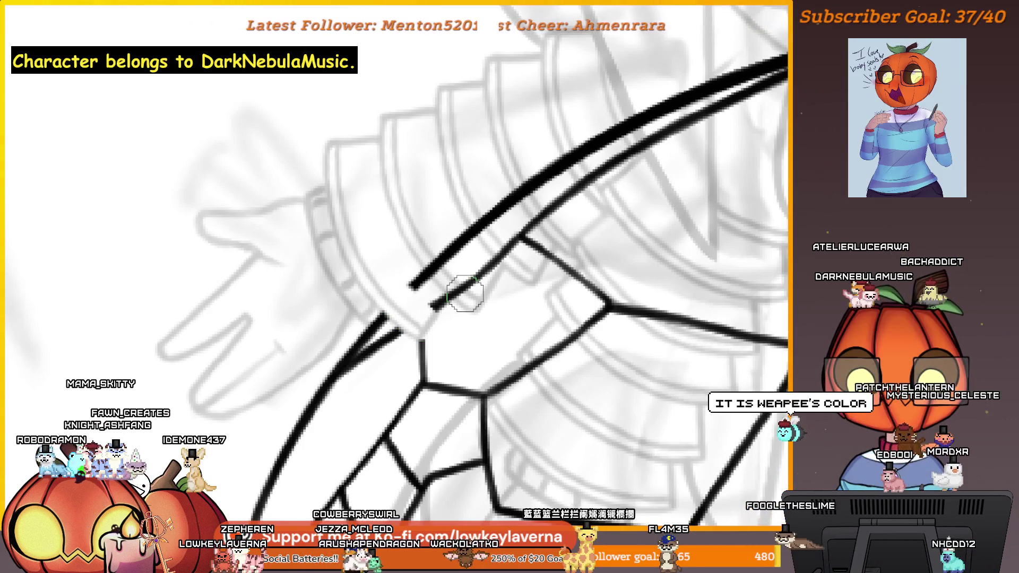
pyautogui.scroll(-3, 533, 228)
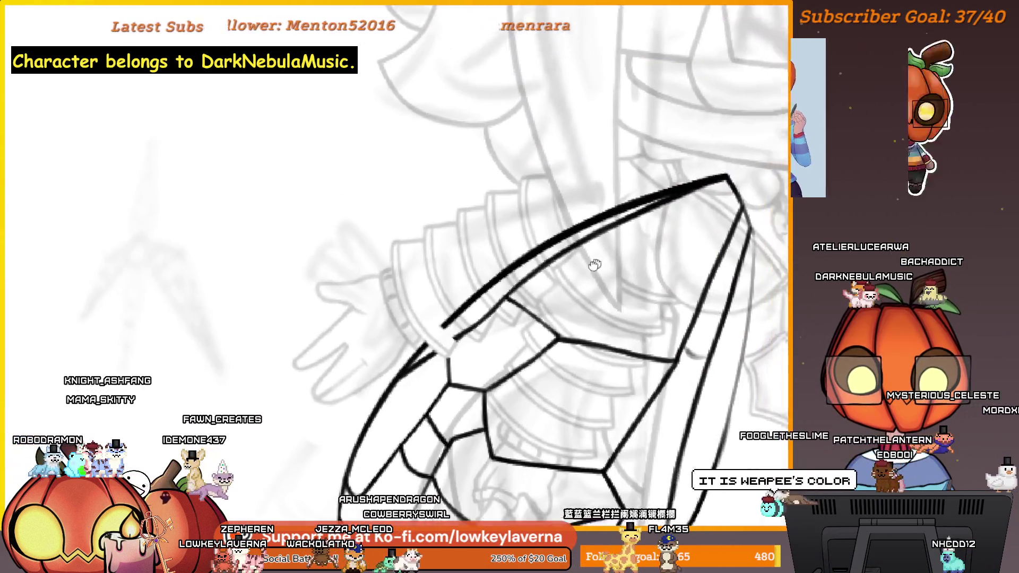
pyautogui.scroll(-5, 698, 290)
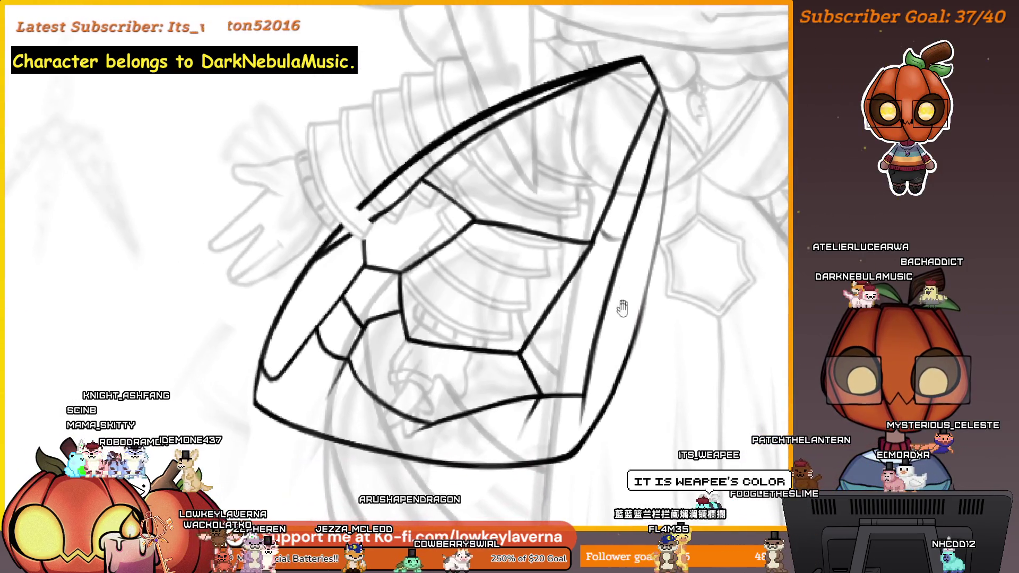
pyautogui.scroll(-1, 647, 416)
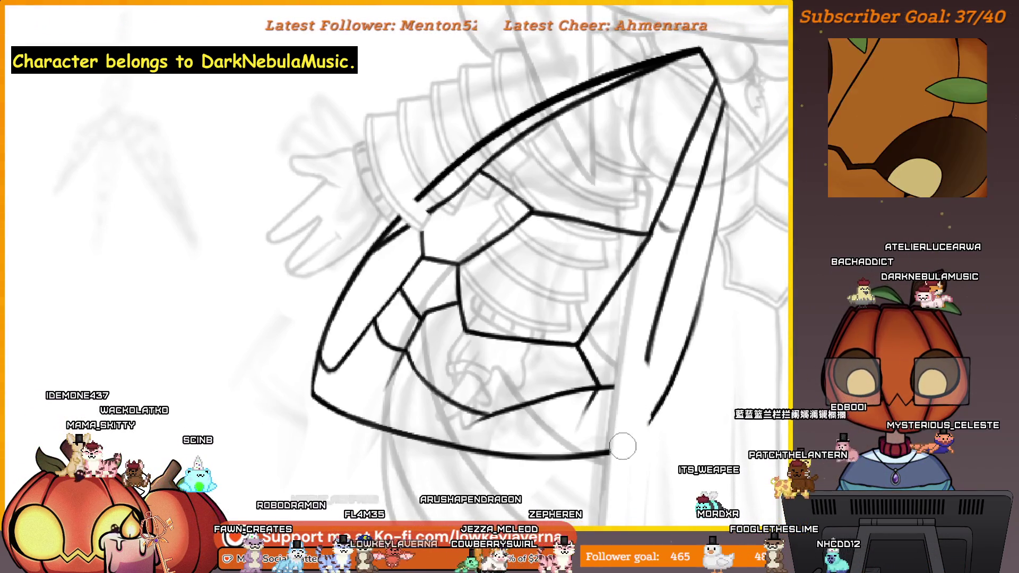
pyautogui.scroll(2, 620, 462)
# Erase the doubled part of the outer wing line, undoing the leftover duplicate
pyautogui.moveTo(644, 432)
pyautogui.mouseDown()
pyautogui.moveTo(648, 368)
pyautogui.moveTo(632, 486)
pyautogui.mouseUp()
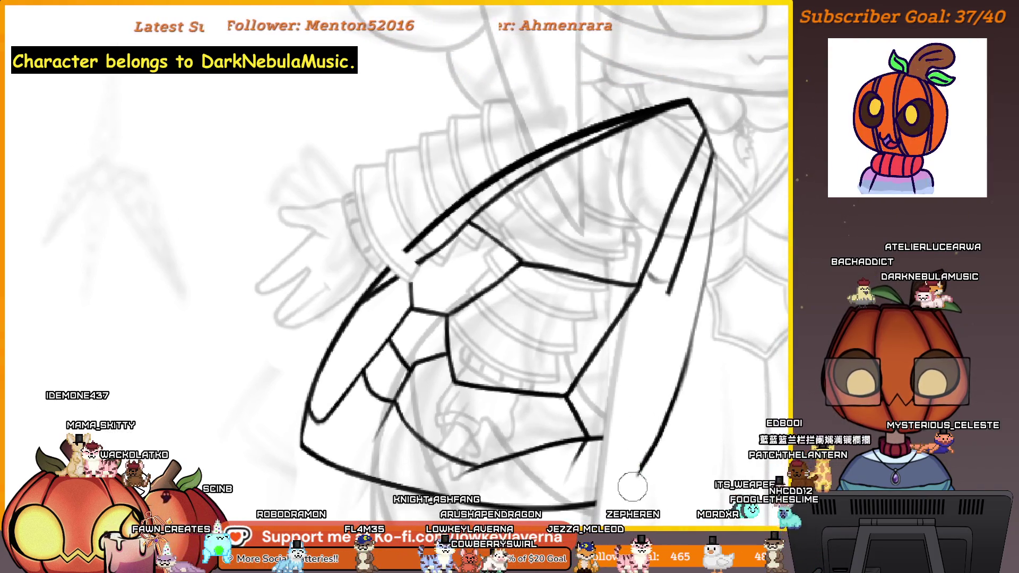
pyautogui.scroll(3, 688, 339)
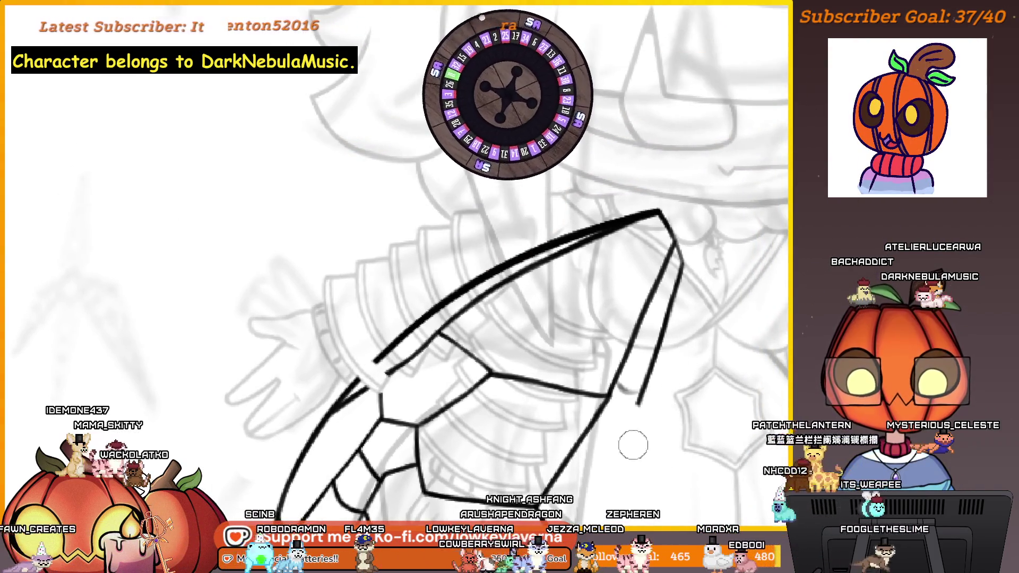
pyautogui.hotkey('ctrl', 'z')
pyautogui.scroll(1, 633, 425)
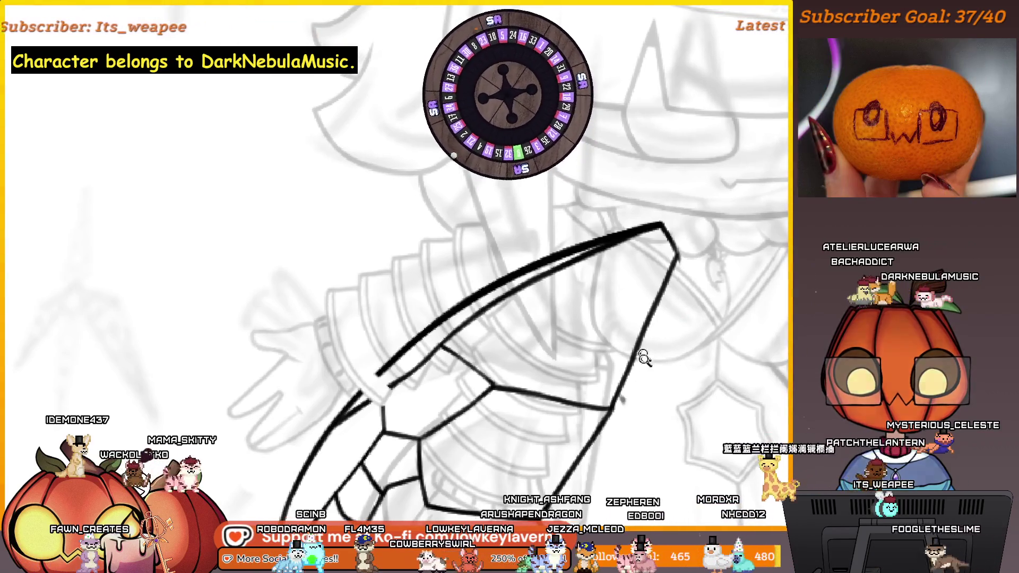
pyautogui.scroll(-2, 644, 358)
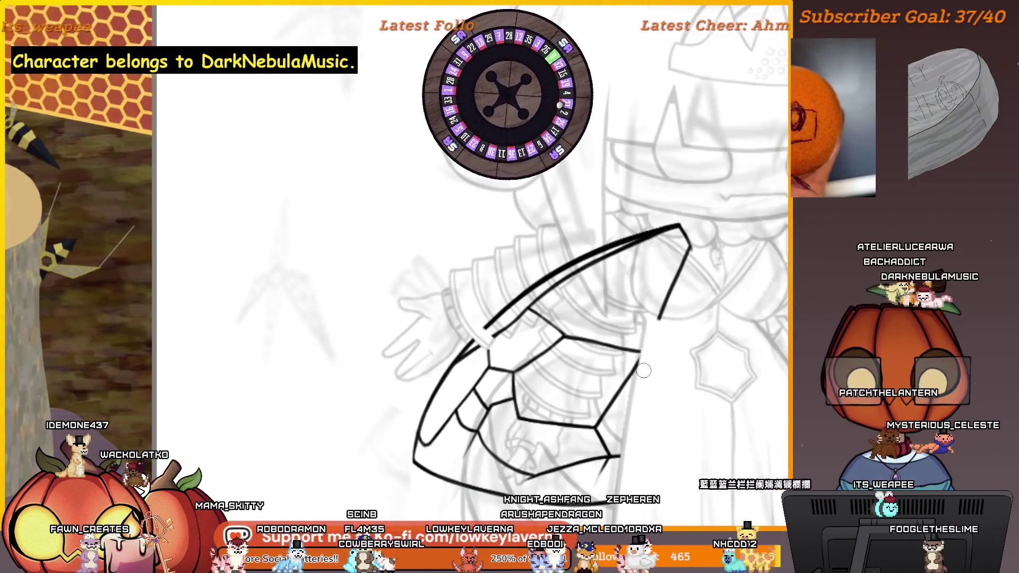
pyautogui.scroll(3, 645, 347)
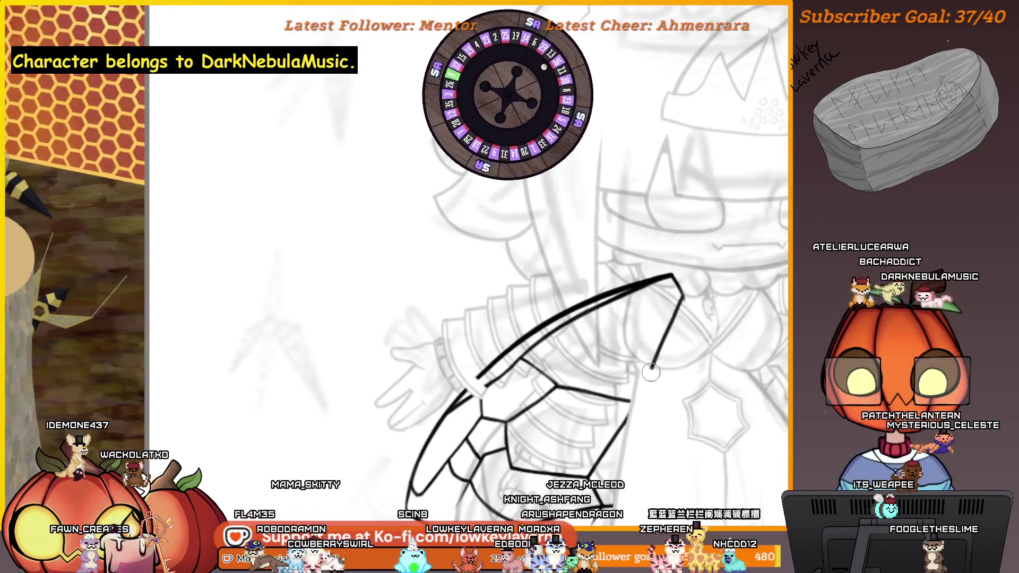
pyautogui.moveTo(681, 296)
pyautogui.mouseDown()
pyautogui.moveTo(718, 252)
pyautogui.moveTo(653, 267)
pyautogui.mouseUp()
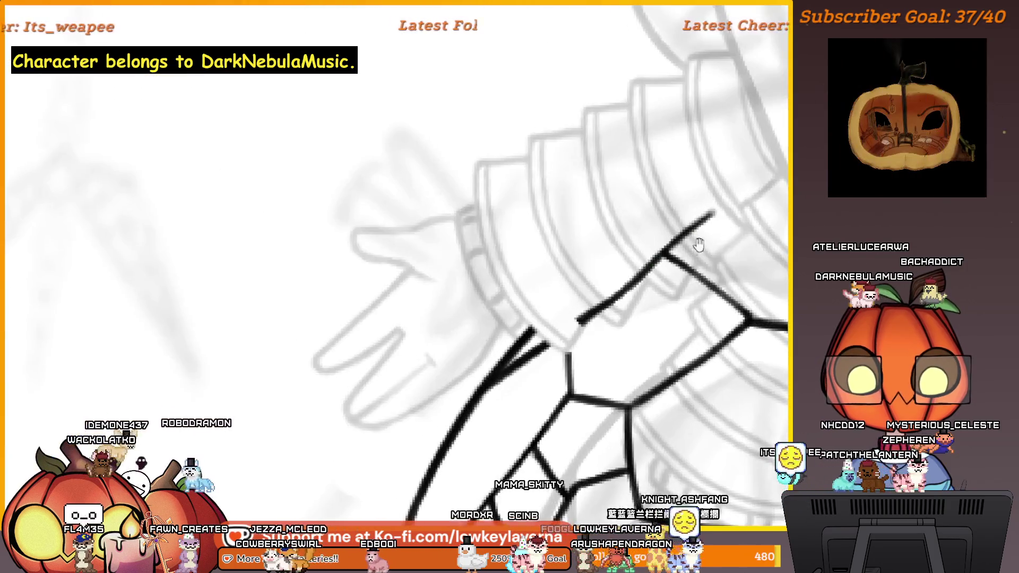
# Pan along the sleeve to frame the wing edge passing beneath the arm
pyautogui.moveTo(699, 244); pyautogui.dragTo(662, 259)
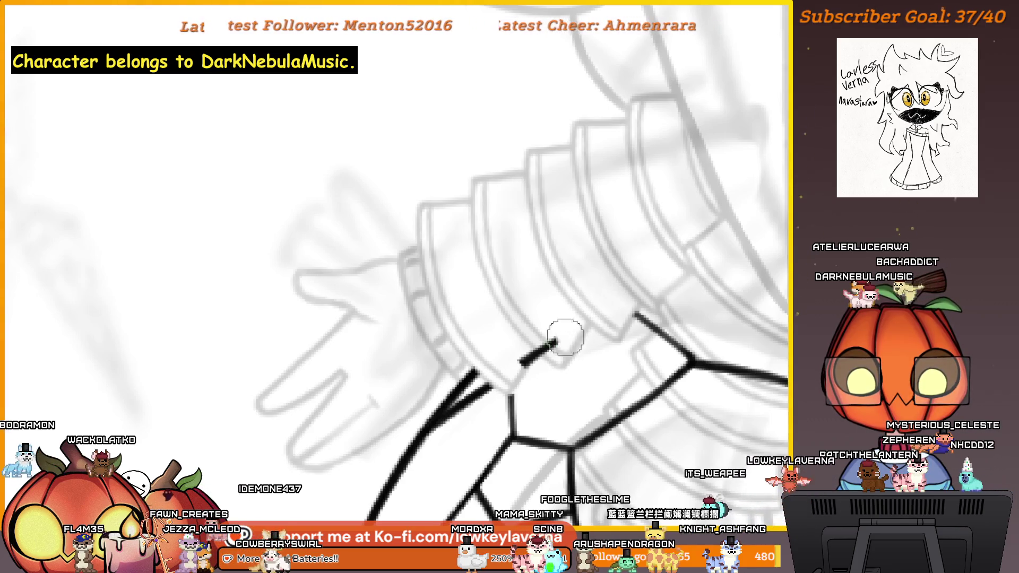
pyautogui.moveTo(545, 362)
pyautogui.mouseDown()
pyautogui.moveTo(610, 298)
pyautogui.moveTo(601, 263)
pyautogui.mouseUp()
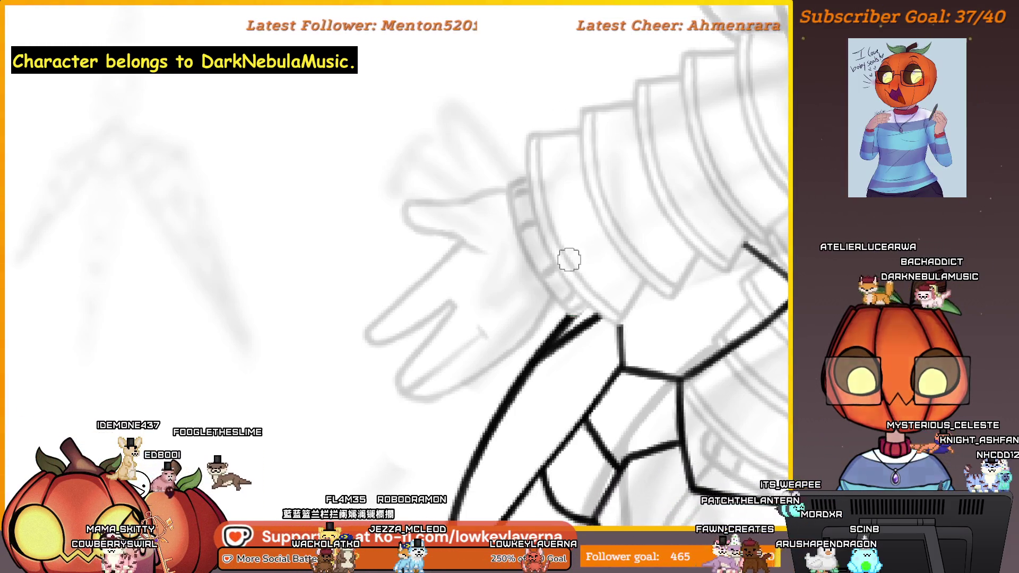
pyautogui.scroll(-3, 598, 273)
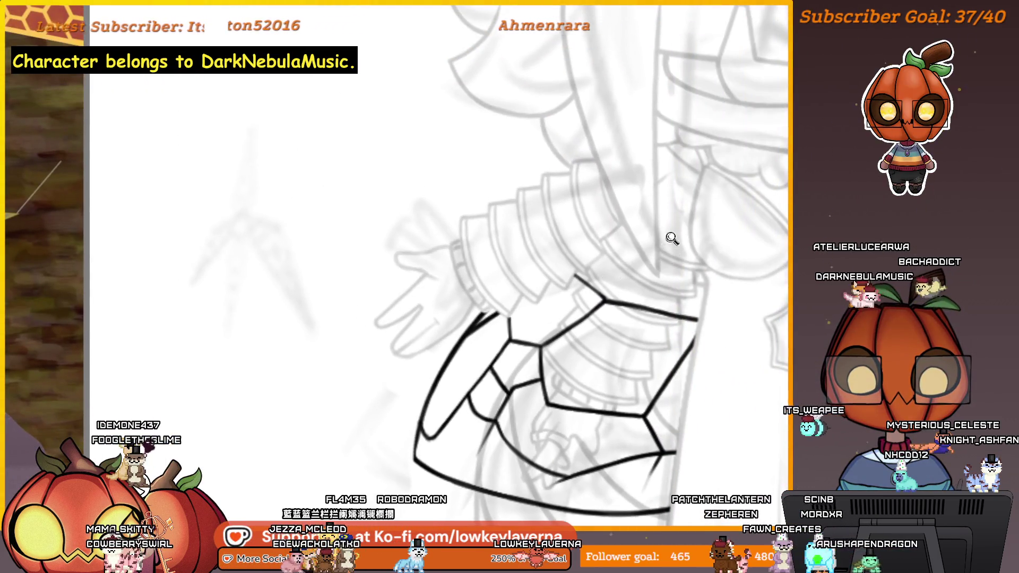
pyautogui.scroll(-4, 672, 239)
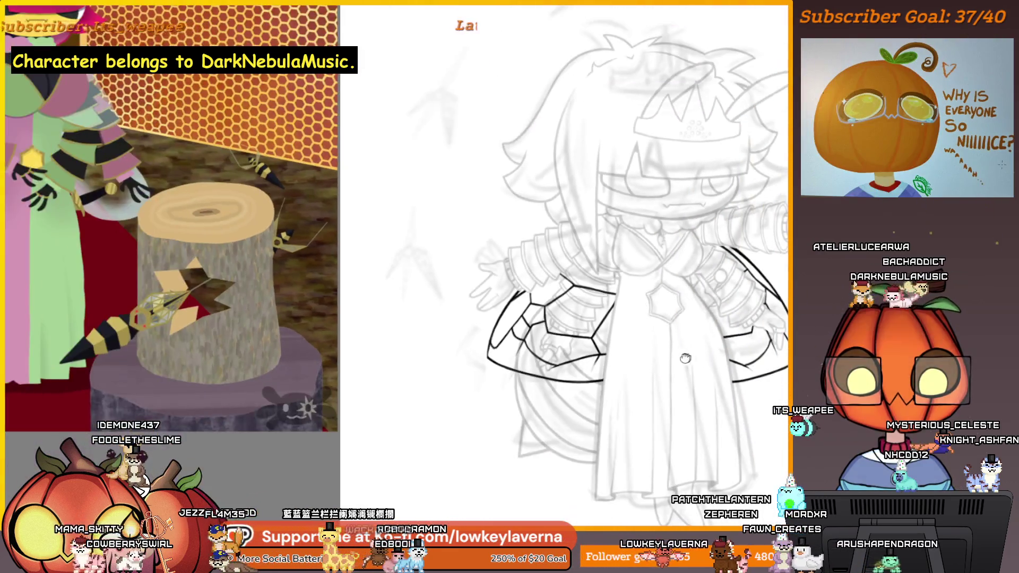
# Check proportions in a mirrored view, then undo the two curved shoulder strokes
pyautogui.moveTo(686, 359); pyautogui.dragTo(658, 368)
pyautogui.hotkey('ctrl', 't')
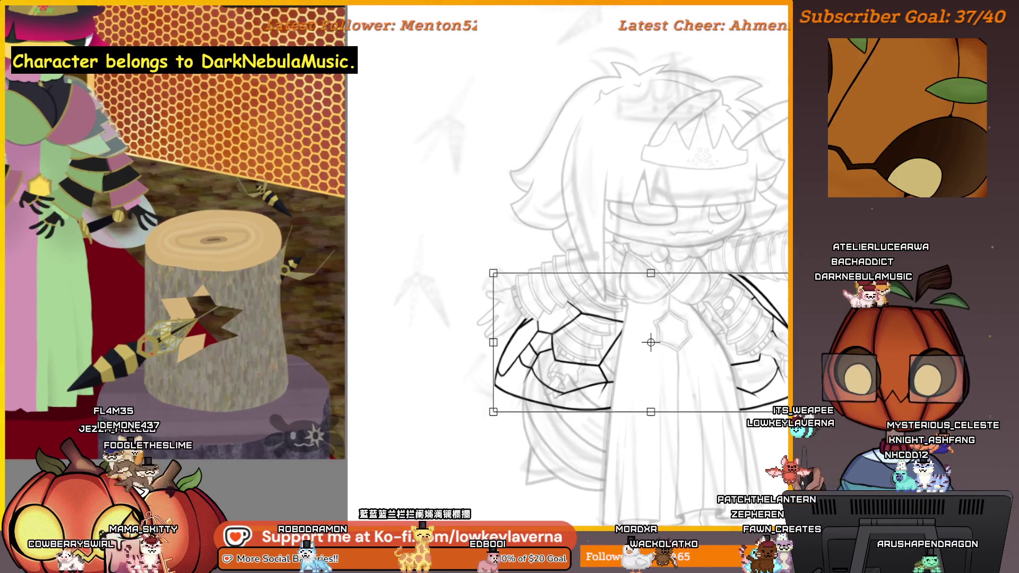
pyautogui.press('Return')
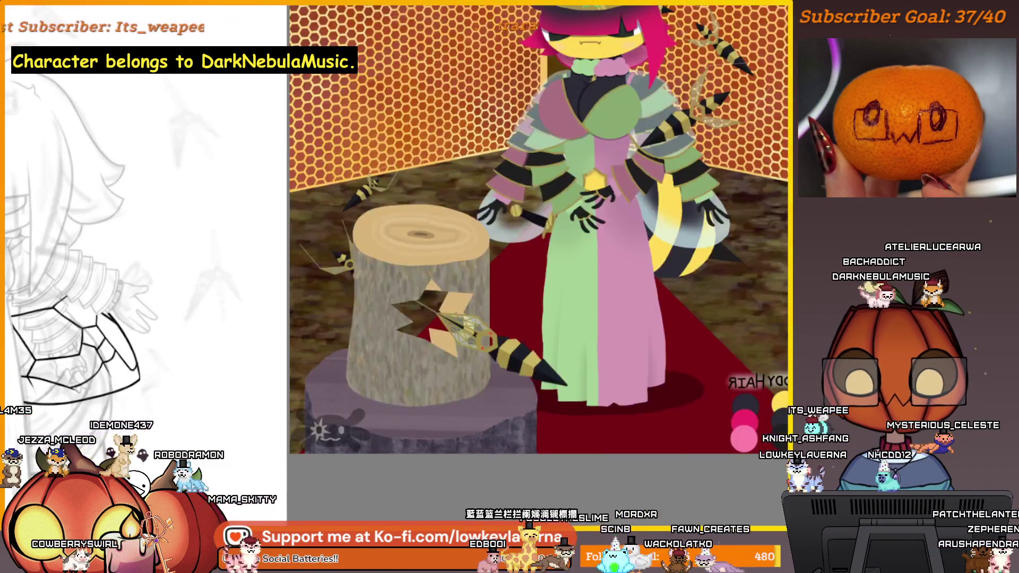
pyautogui.press('m')
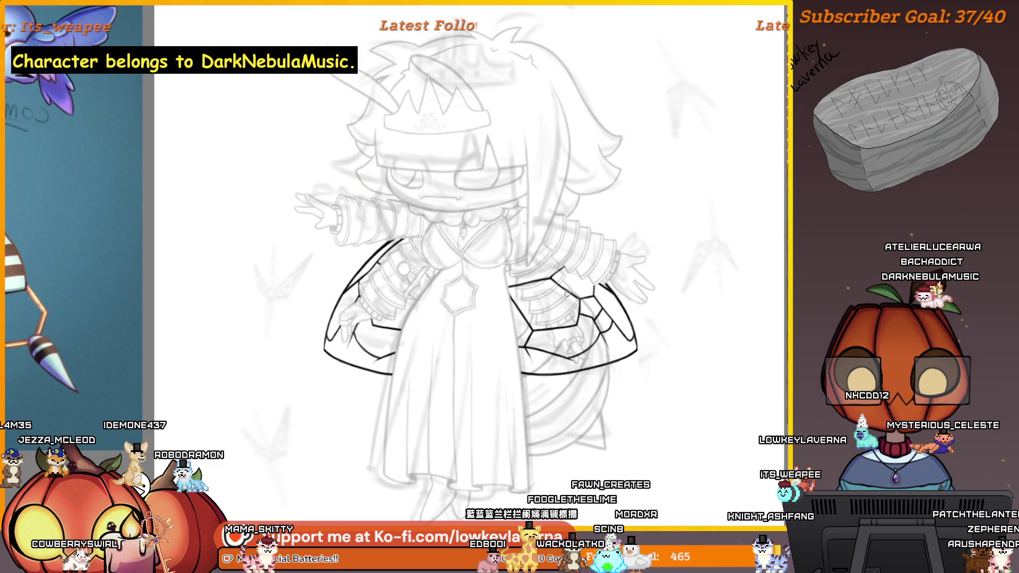
pyautogui.scroll(3, 568, 293)
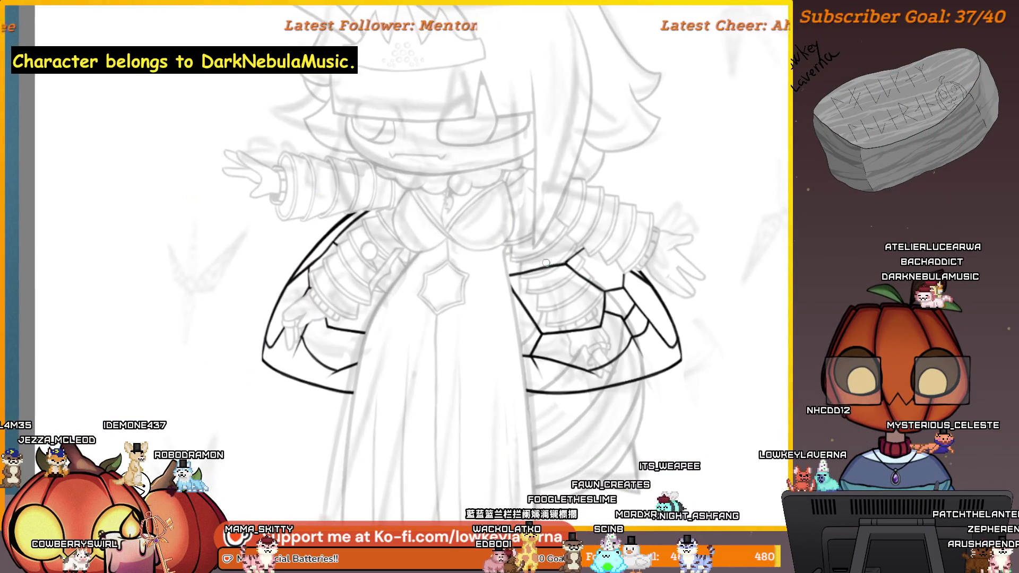
pyautogui.hotkey('ctrl', 'z')
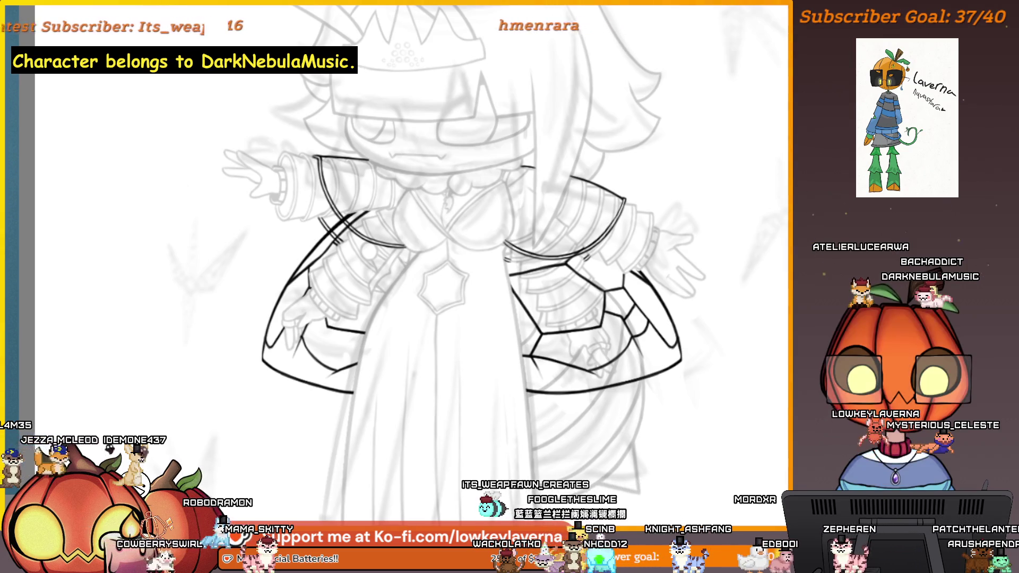
pyautogui.hotkey('ctrl', 'z')
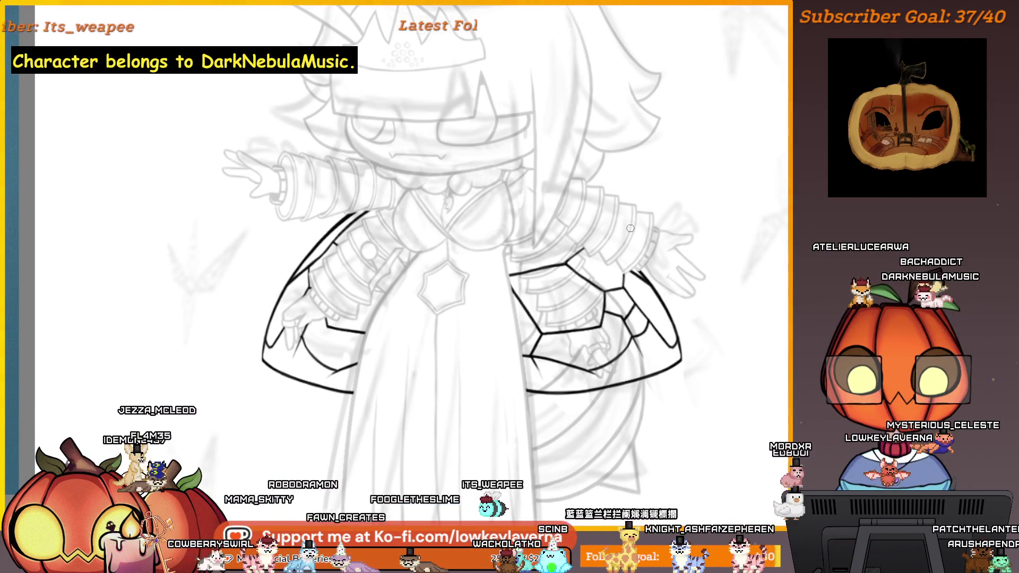
# Erase the overlapping cape-line junction beside the character's right arm
pyautogui.scroll(5, 573, 207)
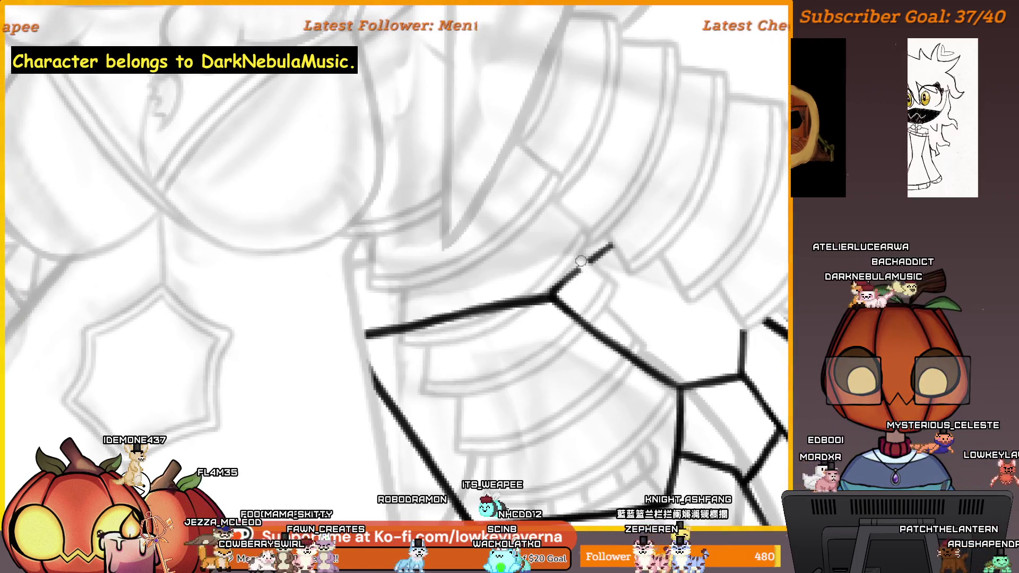
pyautogui.moveTo(592, 273)
pyautogui.mouseDown()
pyautogui.moveTo(587, 289)
pyautogui.moveTo(538, 268)
pyautogui.moveTo(552, 233)
pyautogui.moveTo(509, 266)
pyautogui.moveTo(487, 266)
pyautogui.moveTo(488, 282)
pyautogui.mouseUp()
pyautogui.scroll(-3, 542, 305)
pyautogui.hscroll(3, 491, 292)
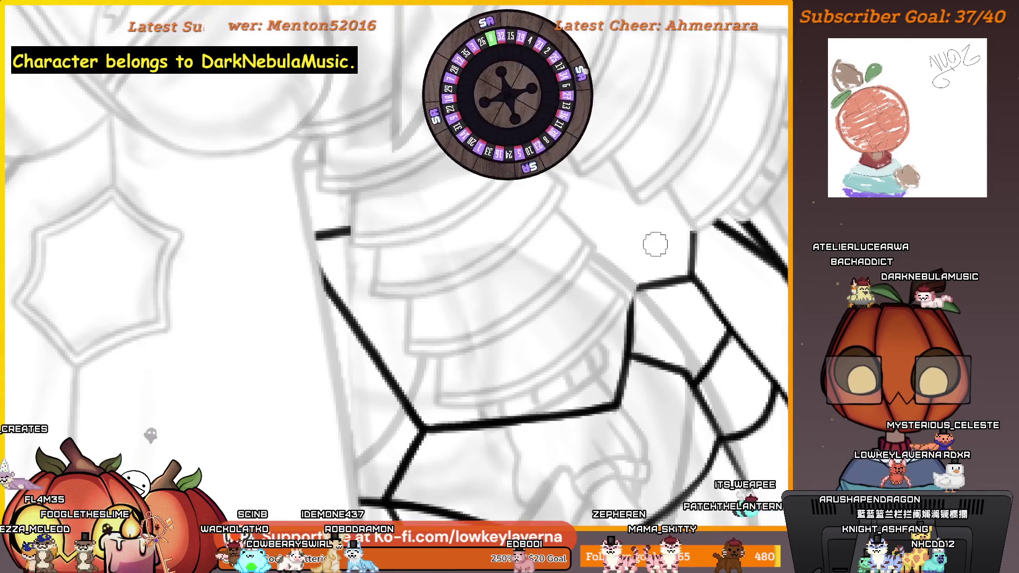
# Undo the short stray black stroke, then zoom out to frame the figure
pyautogui.scroll(-3, 655, 244)
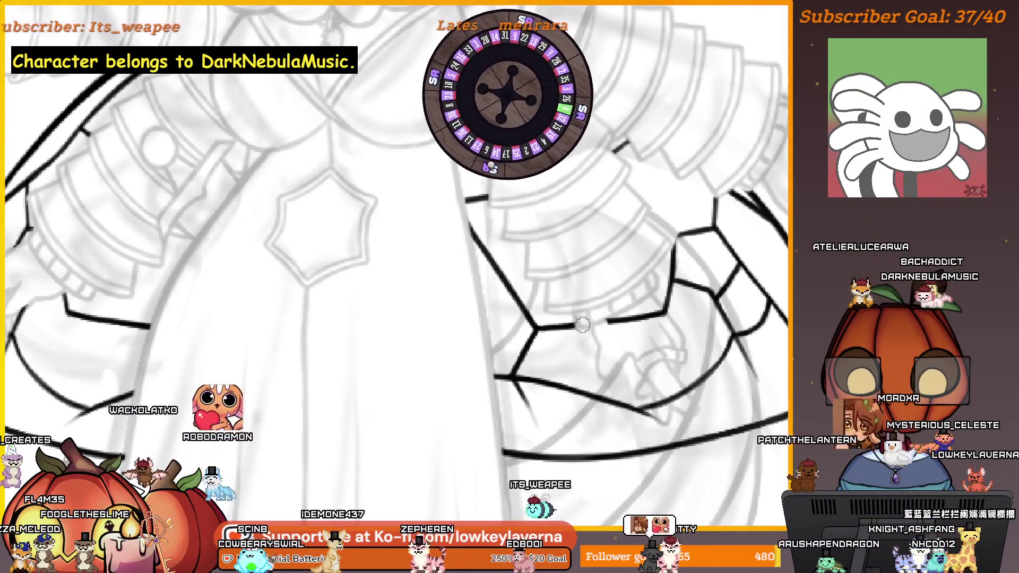
pyautogui.hscroll(1, 583, 308)
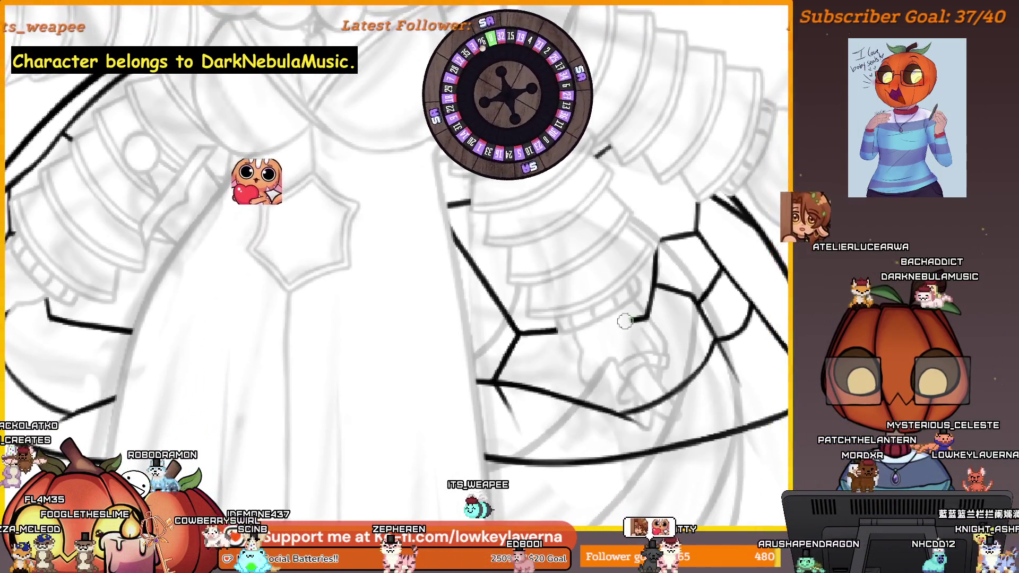
pyautogui.hotkey('ctrl', 'z')
pyautogui.scroll(-3, 654, 283)
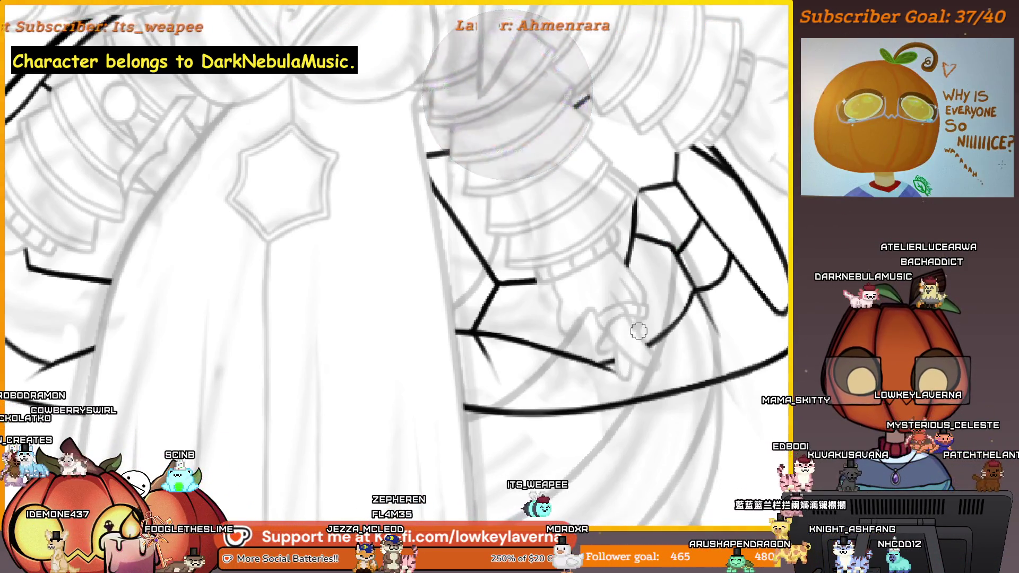
pyautogui.scroll(-2, 674, 322)
pyautogui.scroll(4, 712, 365)
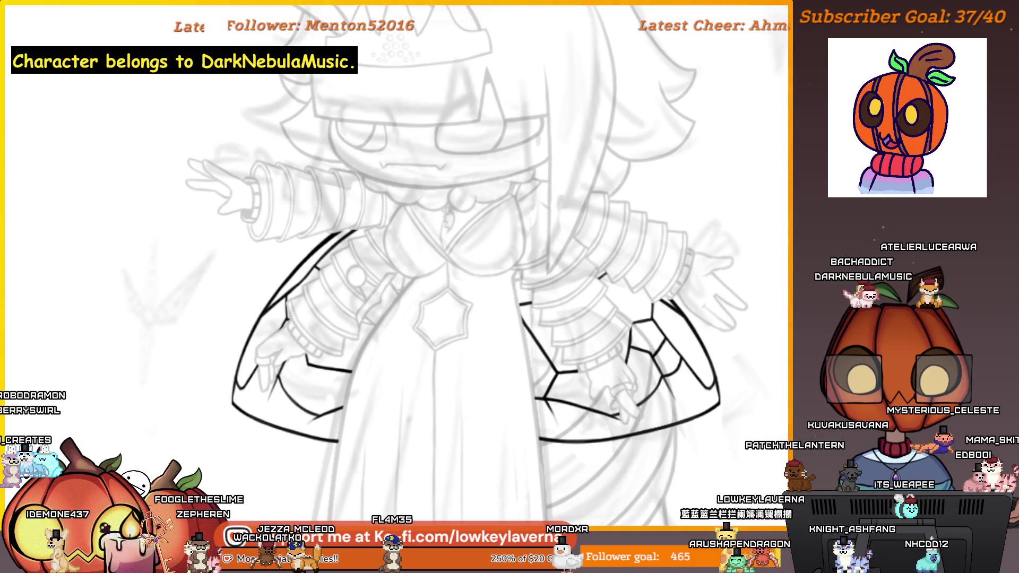
pyautogui.scroll(-2, 772, 362)
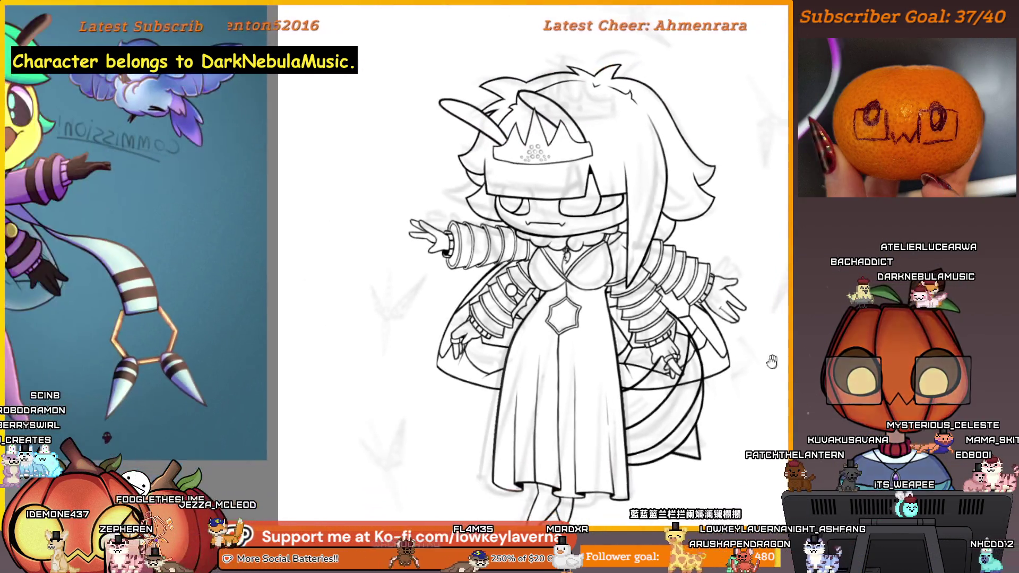
pyautogui.moveTo(772, 361); pyautogui.dragTo(728, 344)
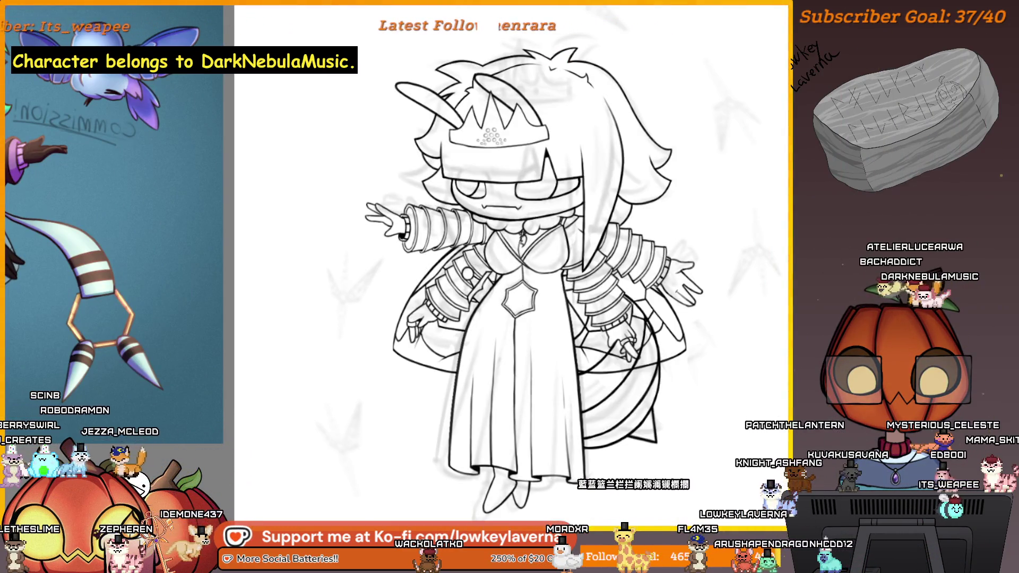
pyautogui.scroll(5, 720, 288)
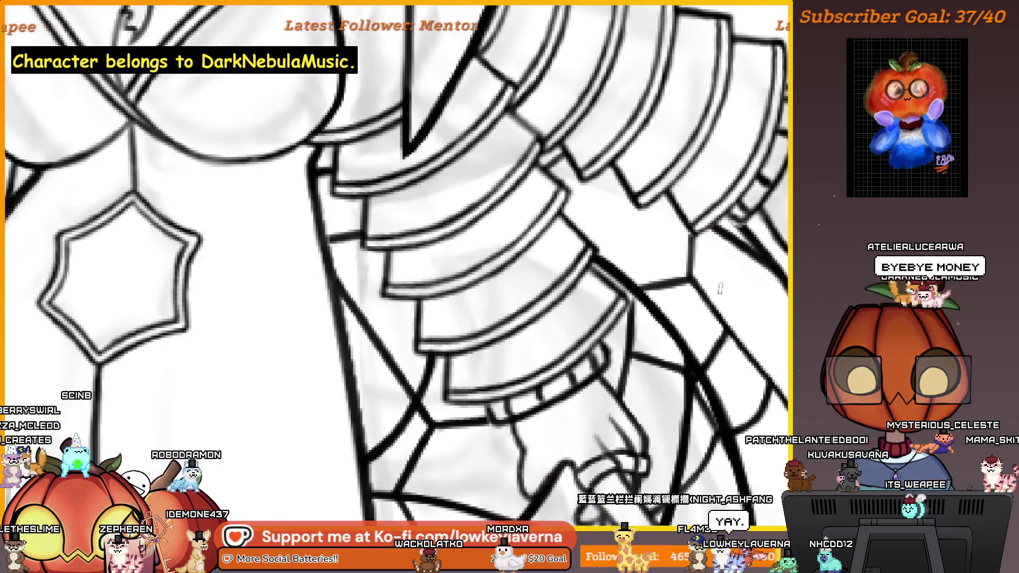
pyautogui.scroll(2, 720, 288)
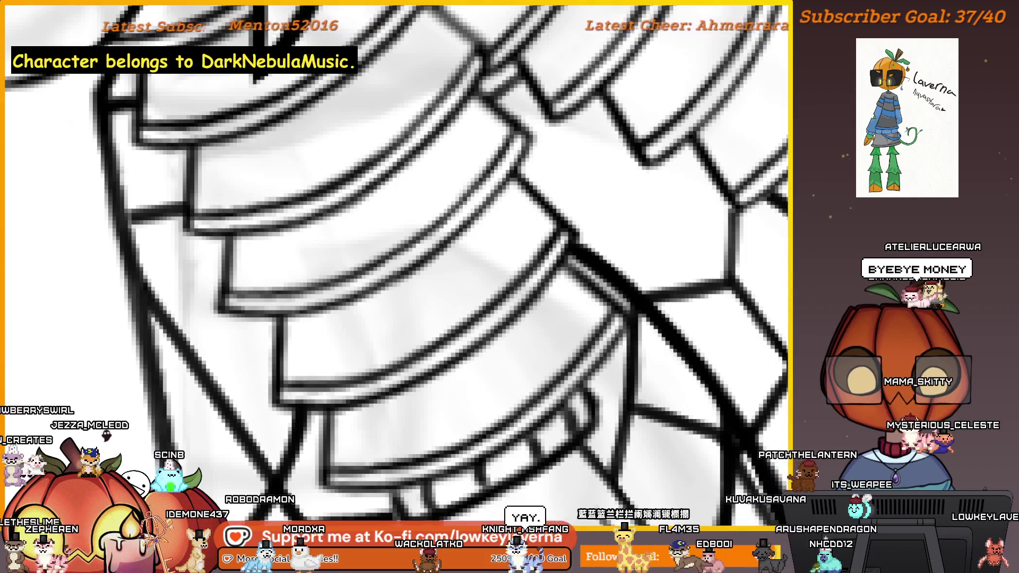
pyautogui.scroll(-2, 720, 288)
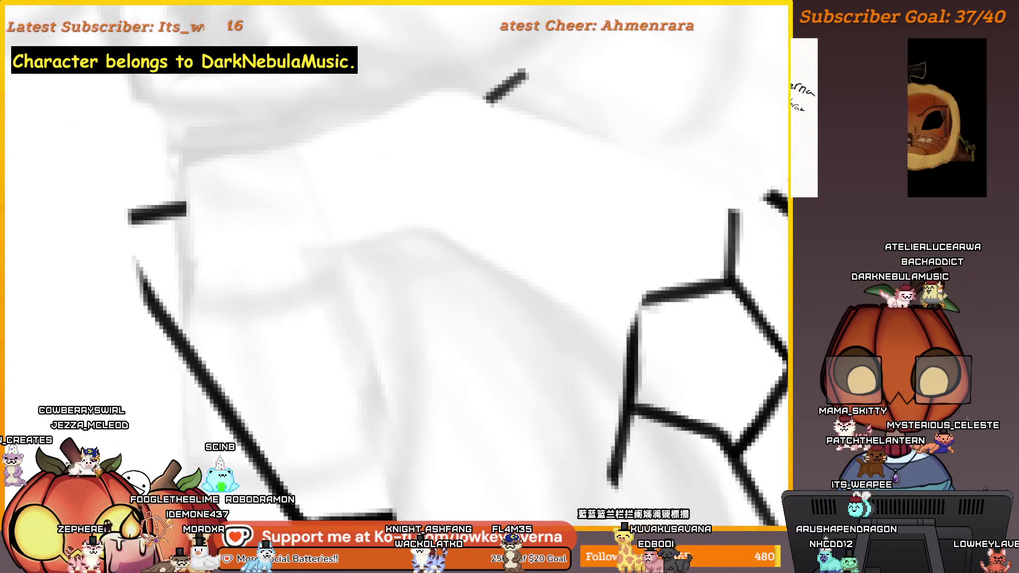
pyautogui.scroll(-2, 689, 286)
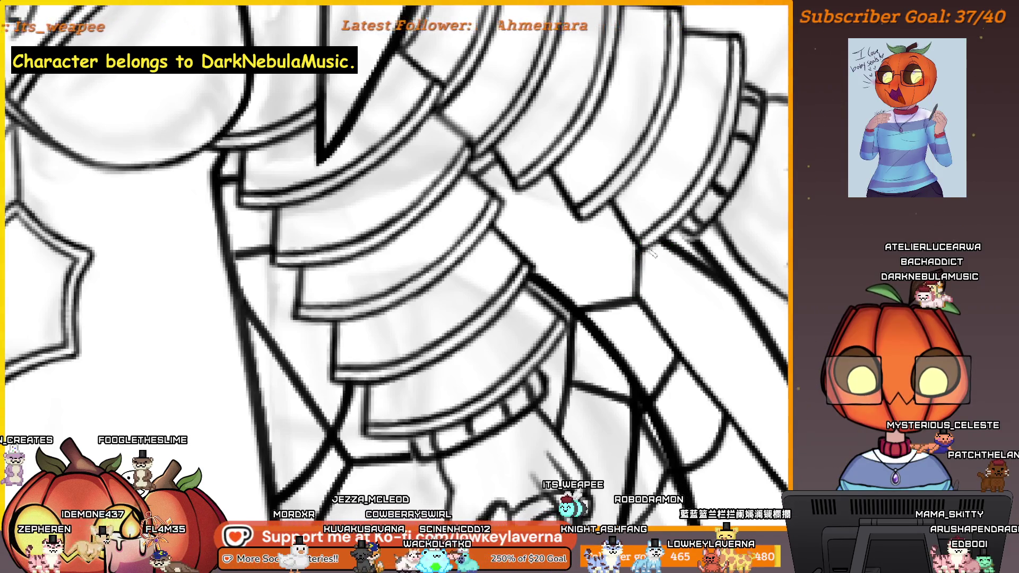
pyautogui.scroll(-3, 672, 331)
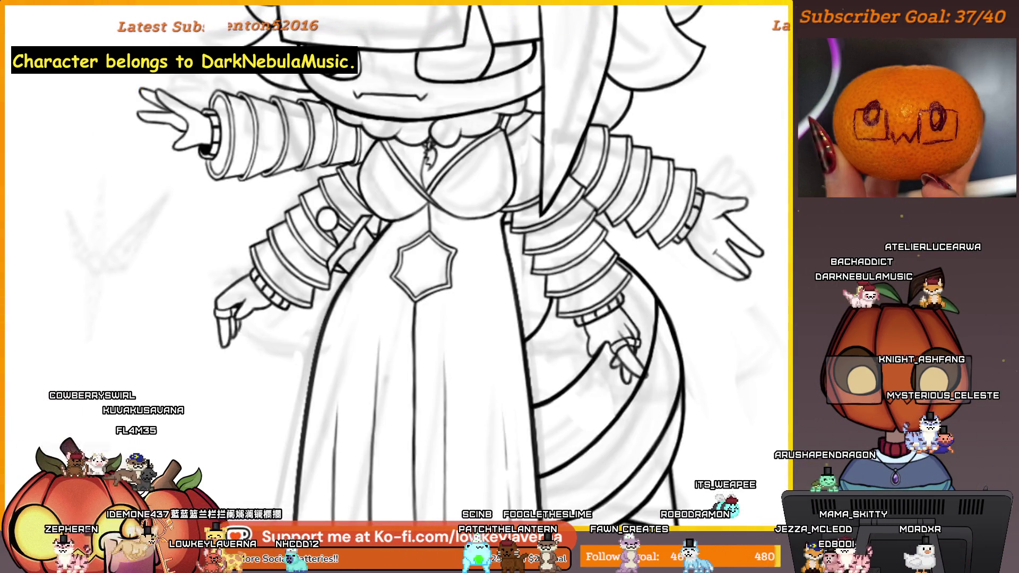
# Reframe the whole character and ink the floating paper-bird shapes around it on the lineart layer
pyautogui.scroll(5, 634, 301)
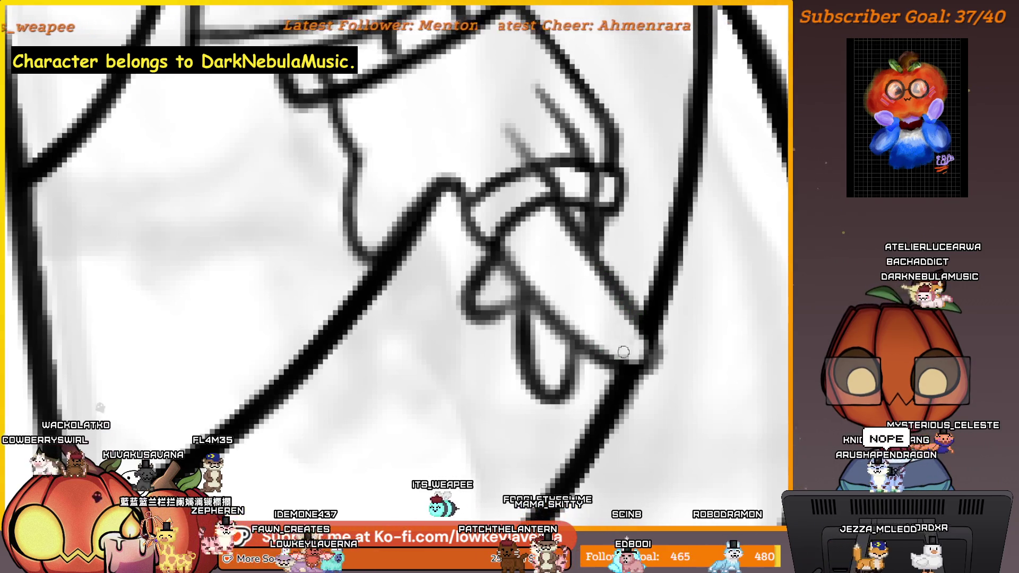
pyautogui.scroll(-5, 629, 346)
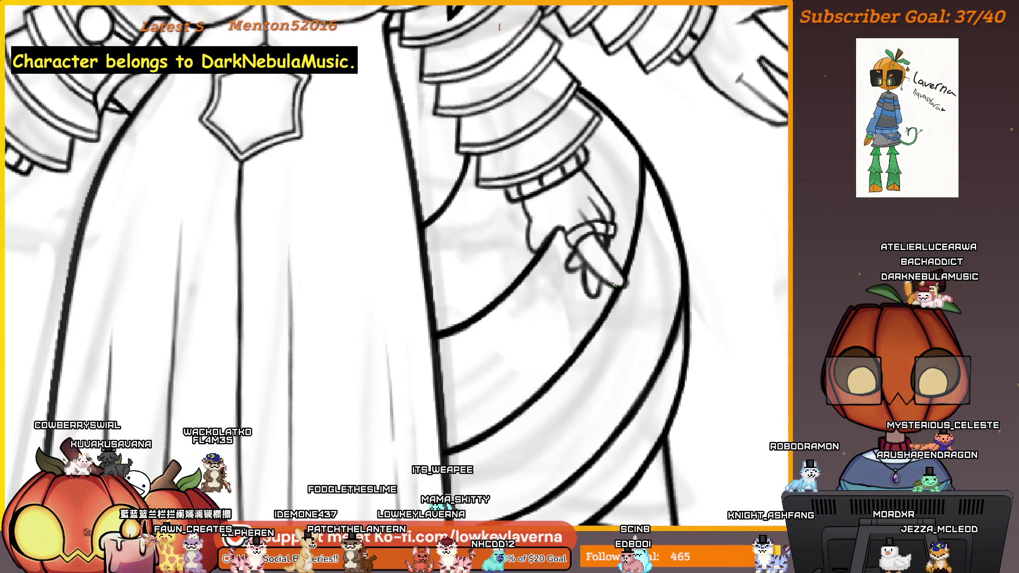
pyautogui.scroll(-5, 634, 311)
pyautogui.moveTo(633, 275); pyautogui.dragTo(726, 348)
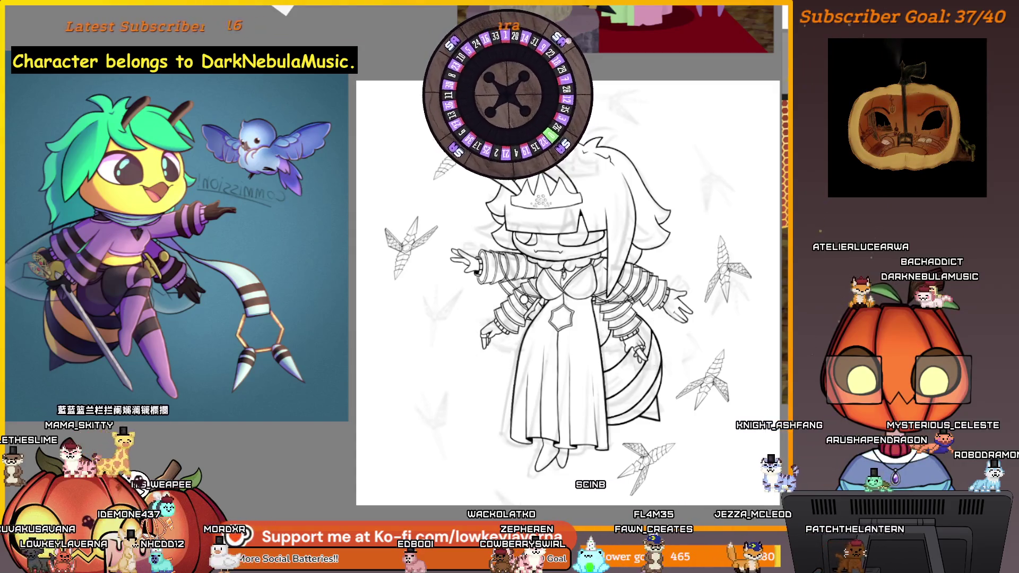
pyautogui.hotkey('ctrl', 'z')
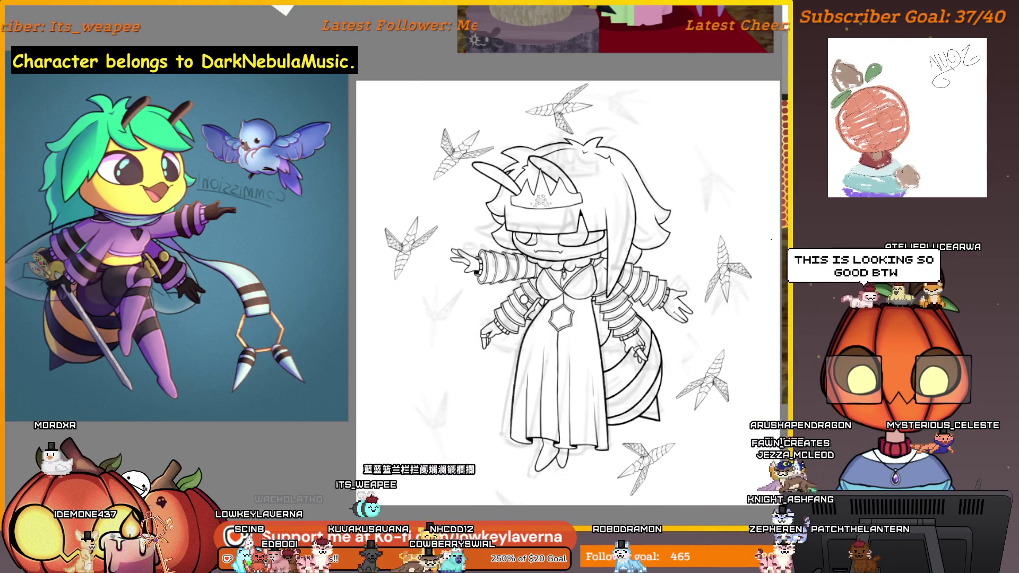
# Magic-wand select the empty background, then Shift-lasso the small sleeve-cuff gap into the selection
pyautogui.click(750, 338)
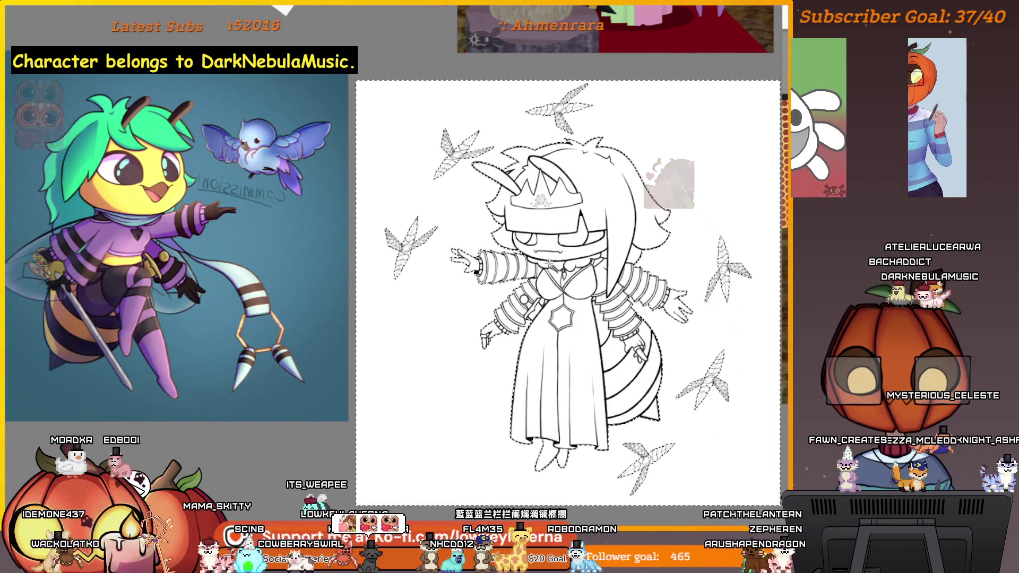
pyautogui.scroll(5, 575, 323)
pyautogui.moveTo(575, 323); pyautogui.dragTo(503, 190)
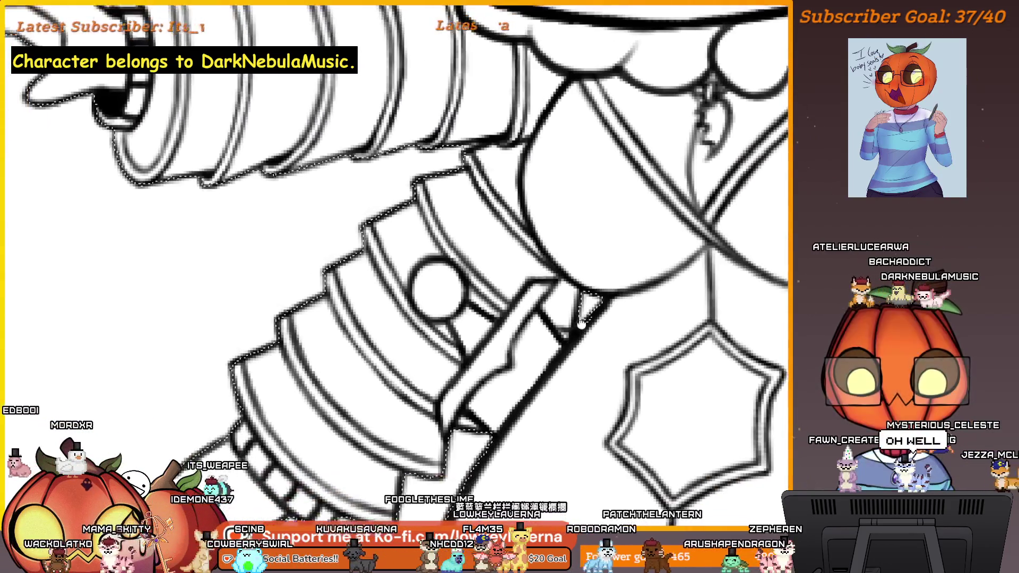
pyautogui.scroll(2, 561, 285)
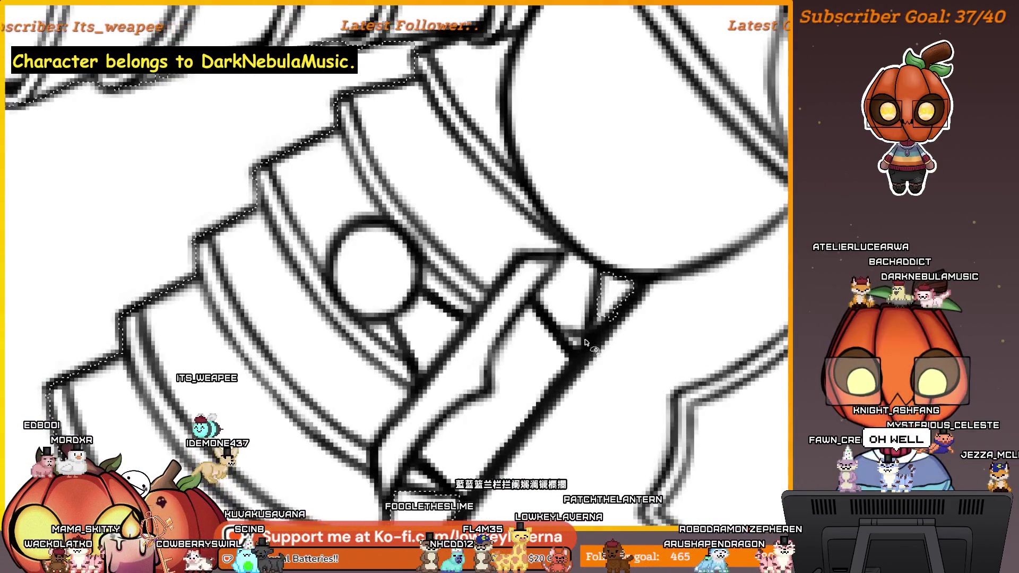
pyautogui.moveTo(563, 334); pyautogui.dragTo(583, 354)
pyautogui.scroll(-3, 583, 354)
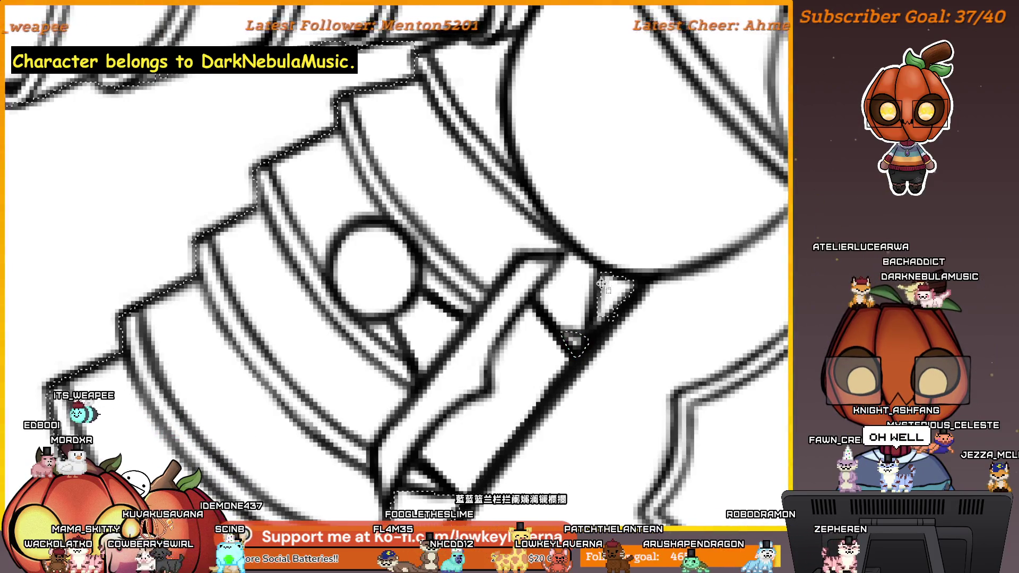
pyautogui.scroll(-2, 635, 297)
pyautogui.scroll(-5, 635, 297)
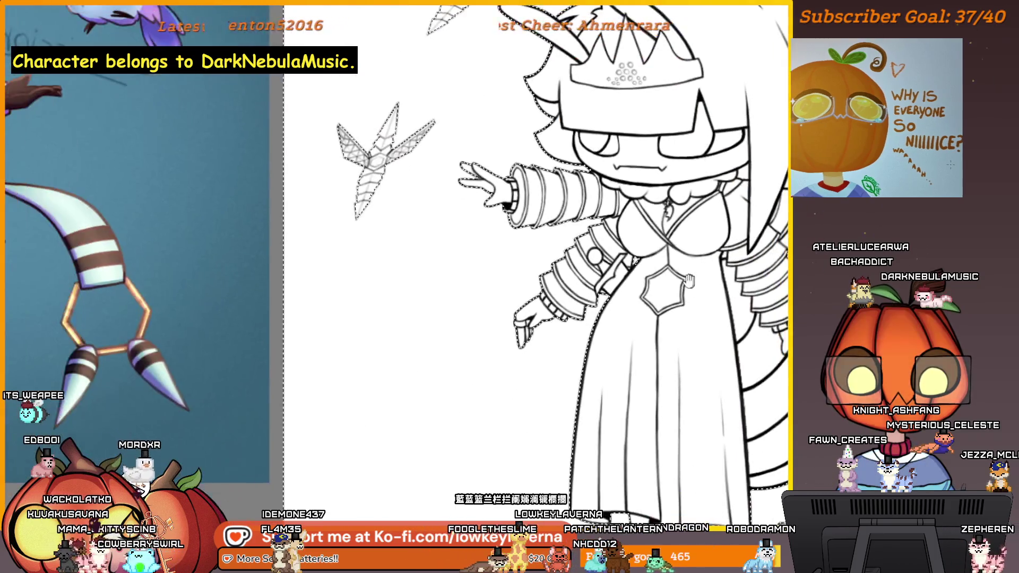
pyautogui.moveTo(689, 281); pyautogui.dragTo(575, 324)
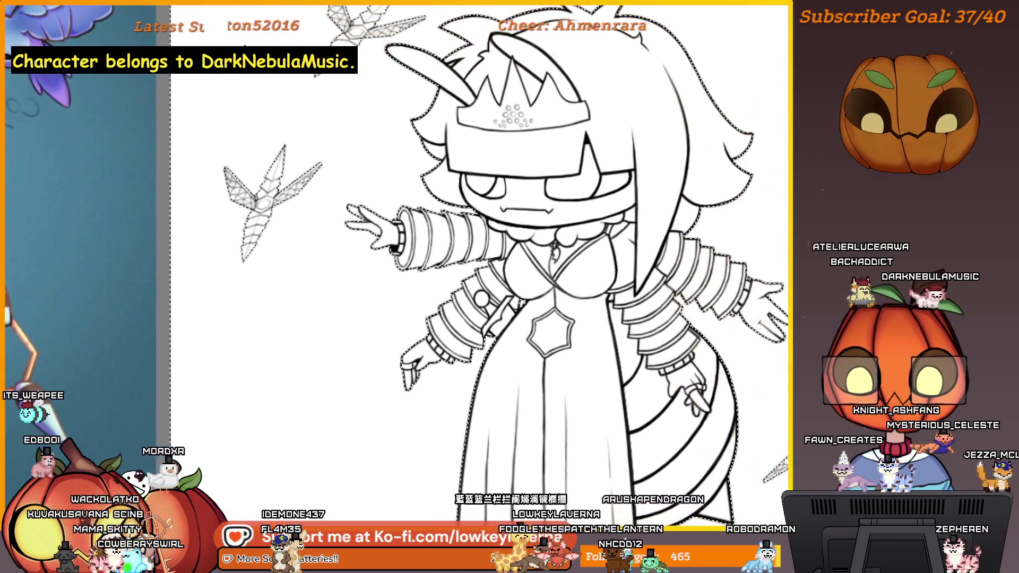
pyautogui.scroll(-3, 697, 413)
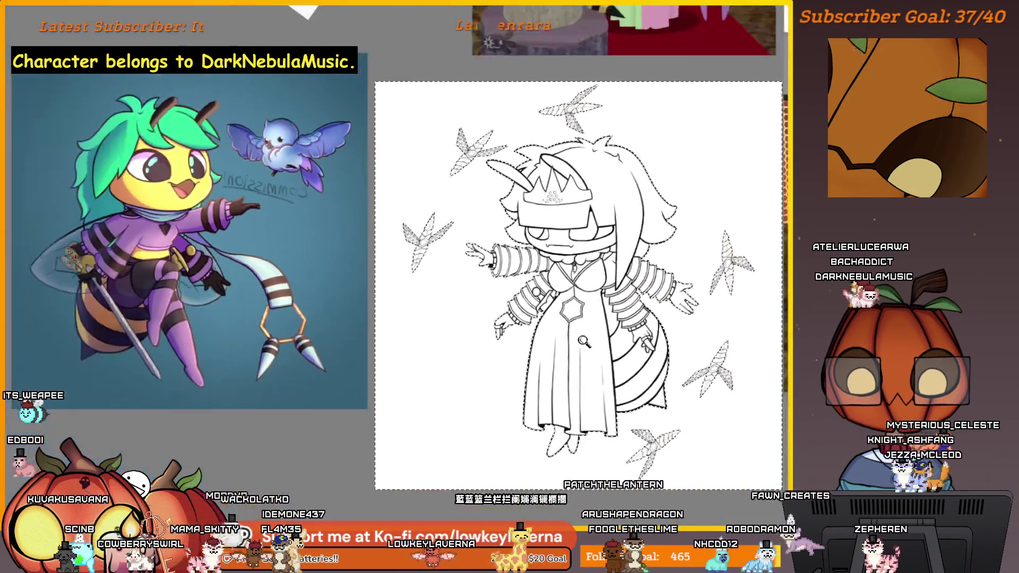
pyautogui.scroll(2, 697, 413)
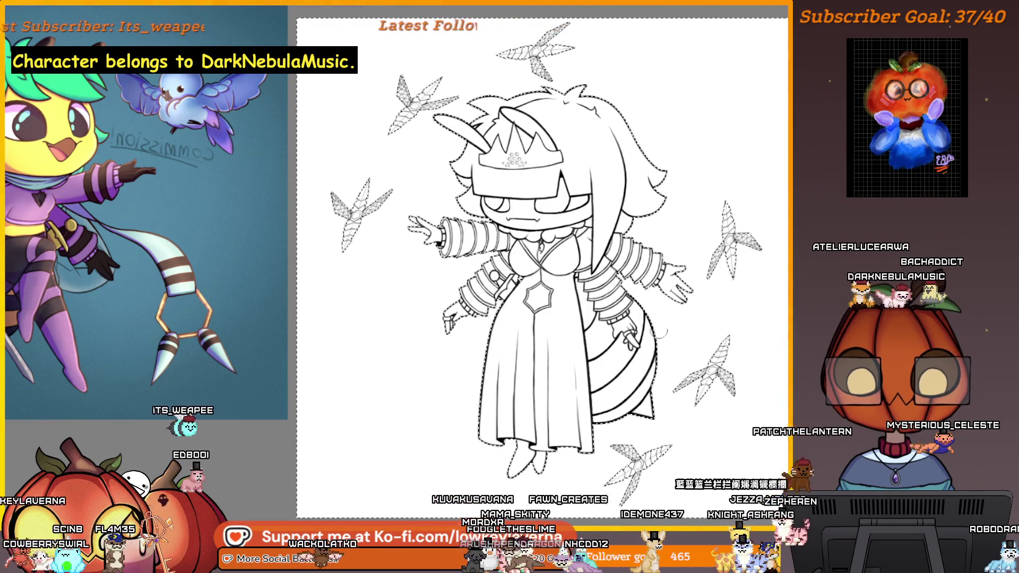
pyautogui.press('-')
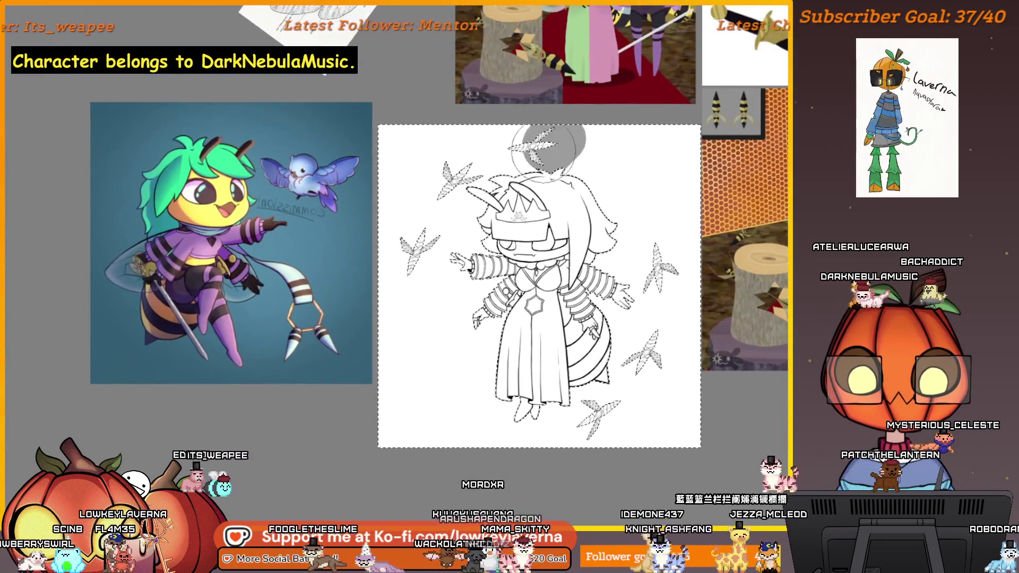
# Invert the selection onto the character and paint it and the floating shapes flat grey
pyautogui.rightClick(399, 136)
pyautogui.click(430, 180)
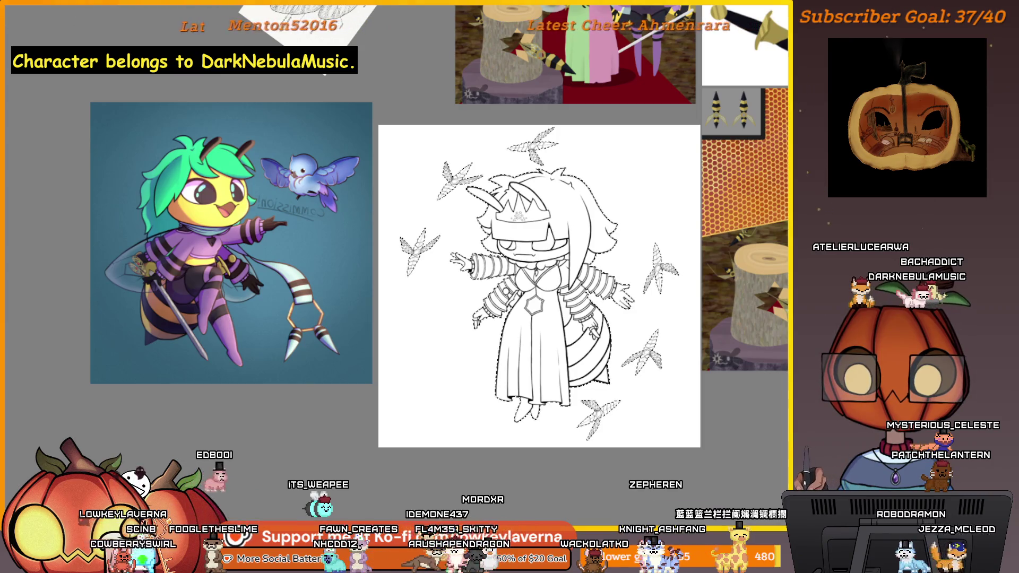
pyautogui.click(450, 181)
pyautogui.moveTo(438, 206); pyautogui.dragTo(488, 224)
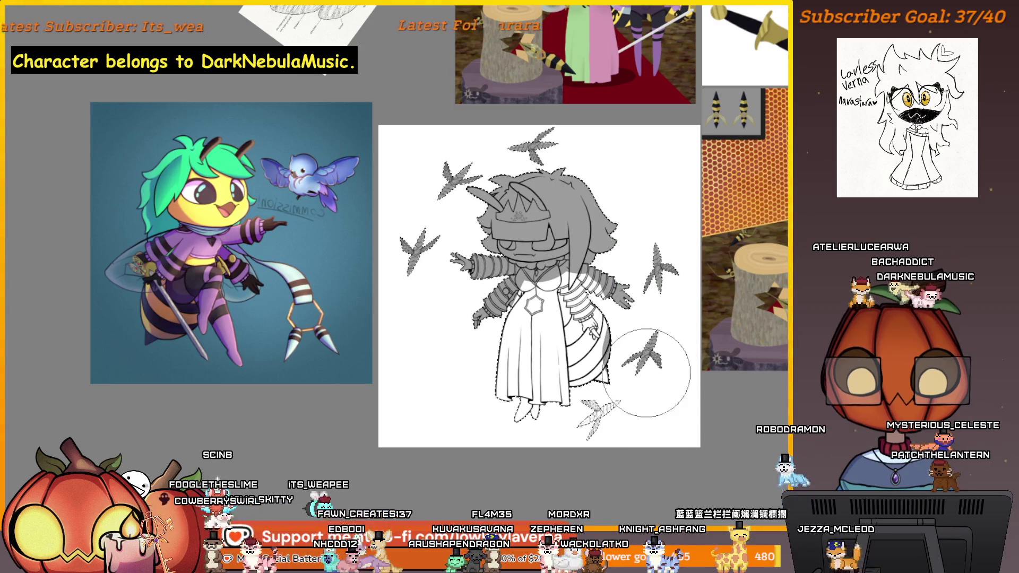
pyautogui.moveTo(611, 338)
pyautogui.mouseDown()
pyautogui.moveTo(478, 421)
pyautogui.moveTo(438, 351)
pyautogui.mouseUp()
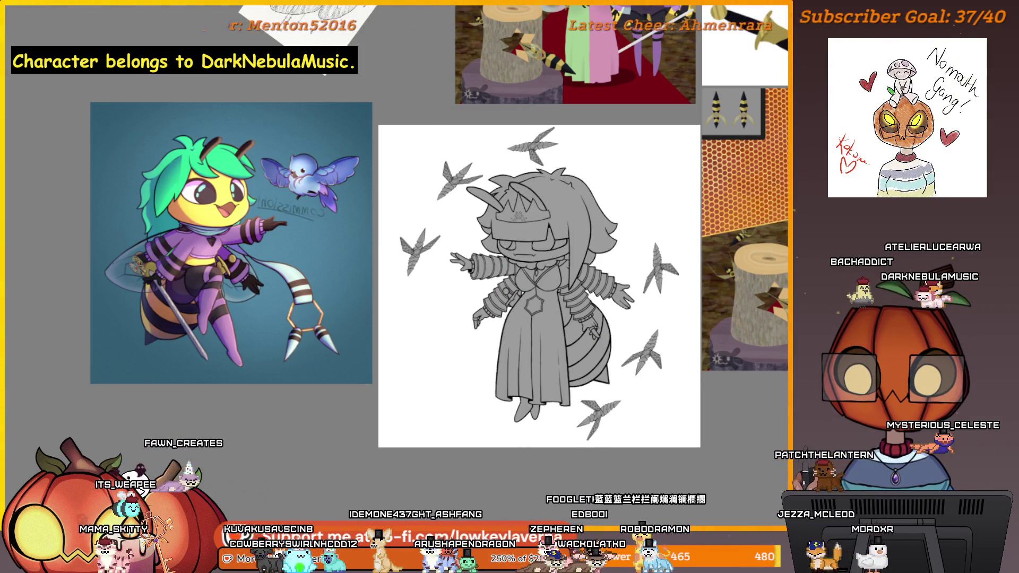
pyautogui.scroll(5, 608, 202)
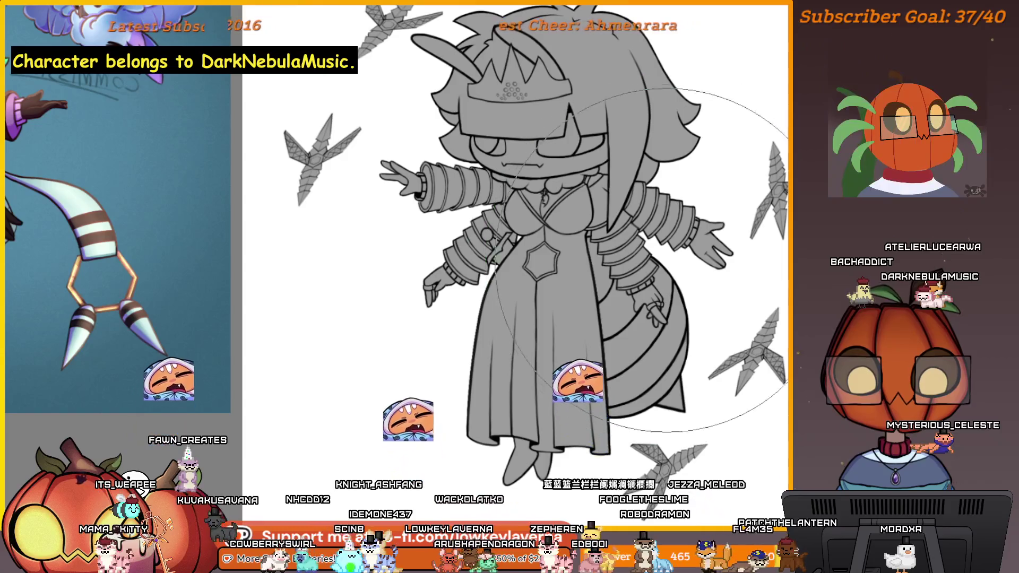
pyautogui.scroll(-3, 643, 328)
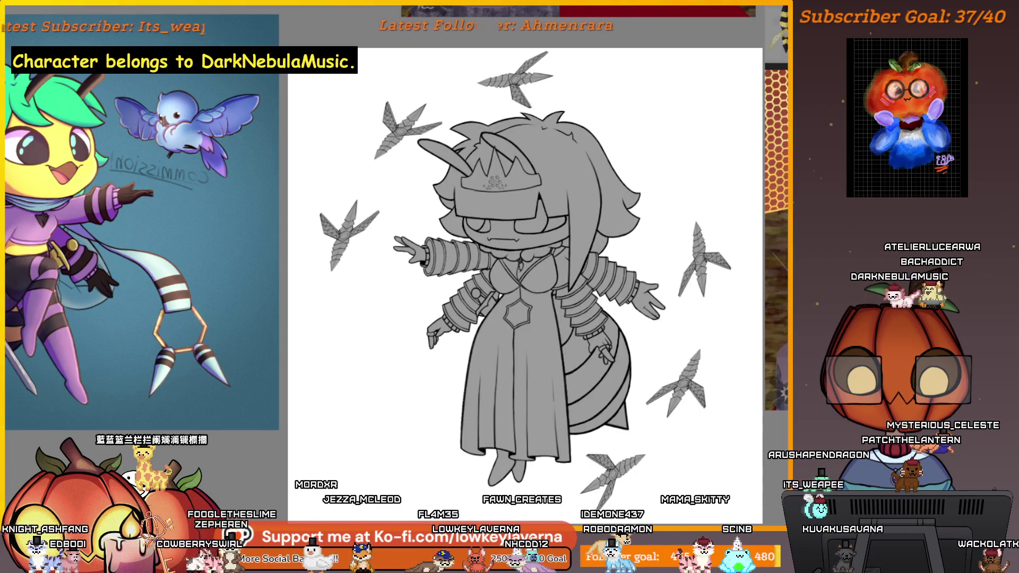
# Quick-group the colour layer and paint a first light green stroke on the dress
pyautogui.moveTo(783, 199)
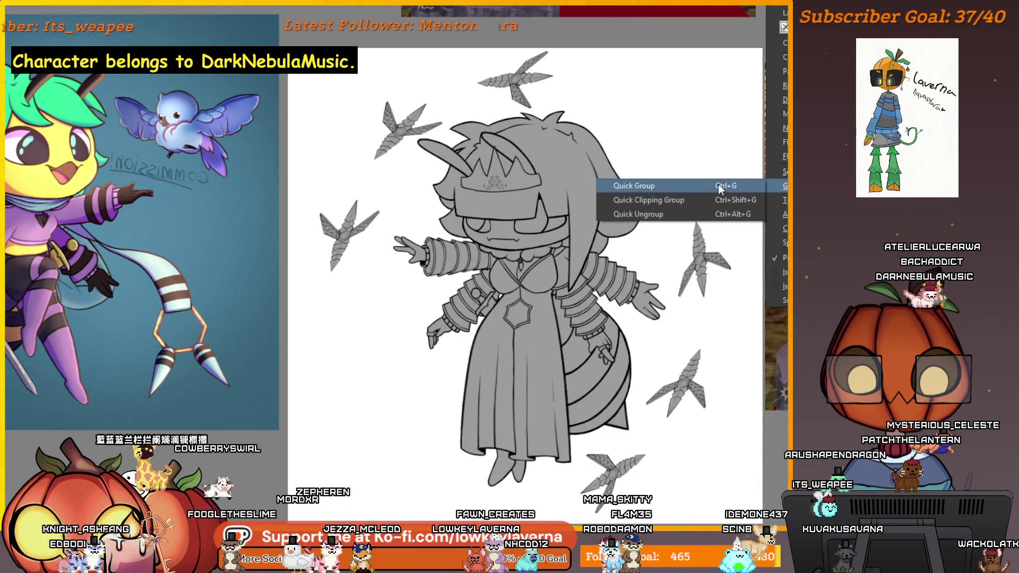
pyautogui.click(664, 187)
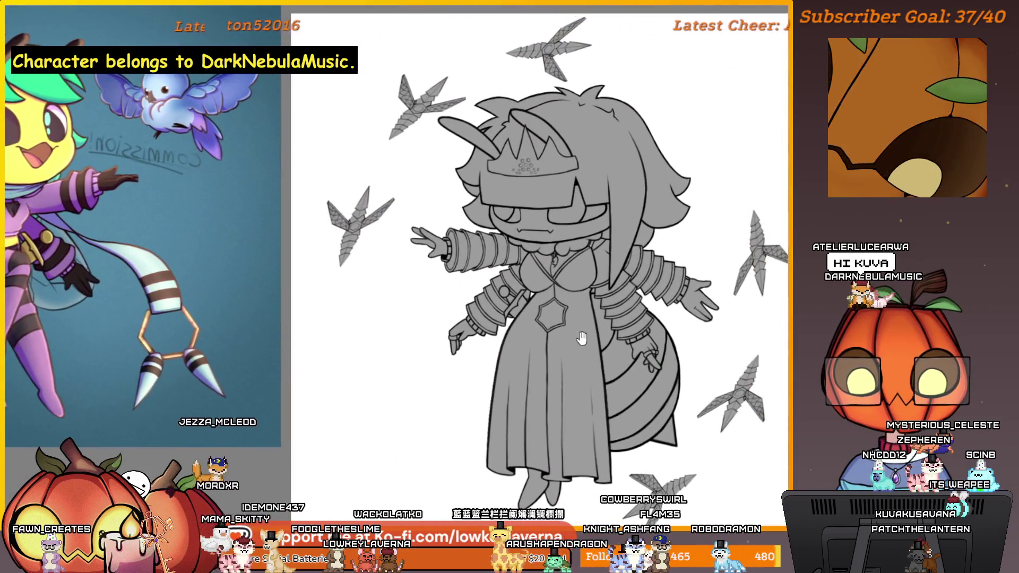
pyautogui.moveTo(530, 357)
pyautogui.mouseDown()
pyautogui.moveTo(538, 330)
pyautogui.moveTo(522, 348)
pyautogui.mouseUp()
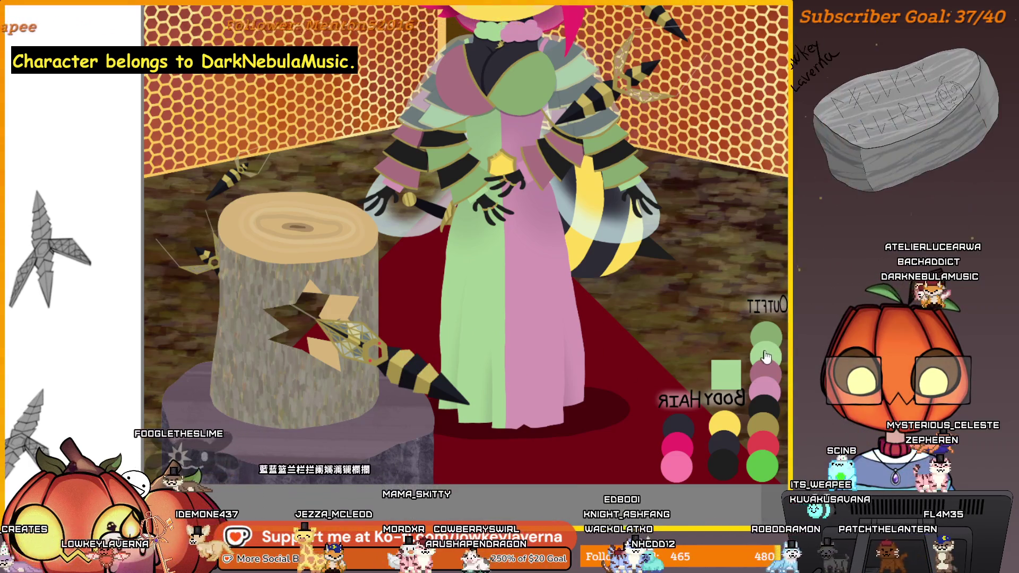
# Fit the whole lineart in view, mirrored beside the queen reference image
pyautogui.moveTo(704, 344); pyautogui.dragTo(603, 307)
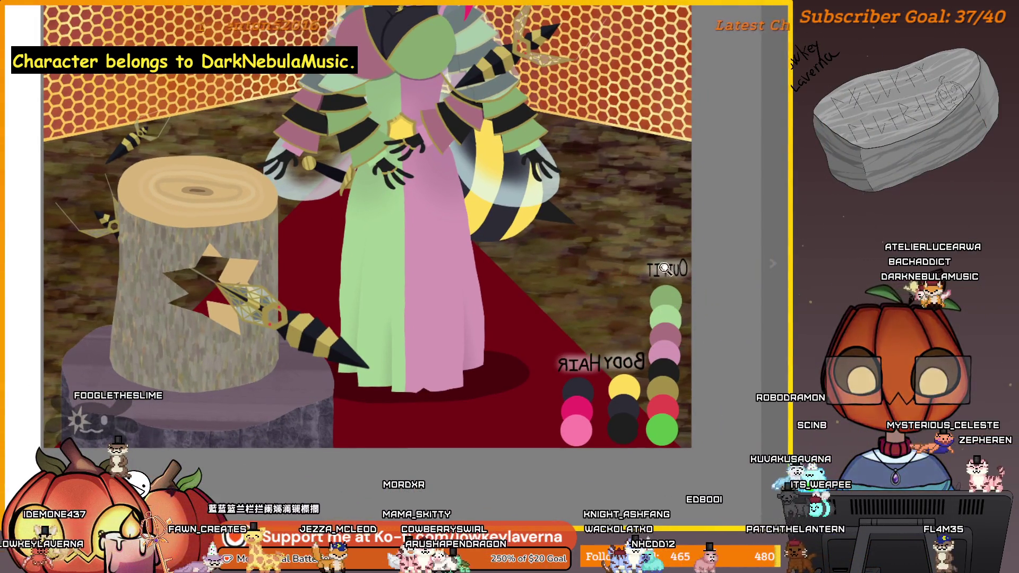
pyautogui.keyDown('alt'); pyautogui.click(665, 269); pyautogui.keyUp('alt')
pyautogui.moveTo(325, 416); pyautogui.dragTo(465, 216)
pyautogui.click(465, 217)
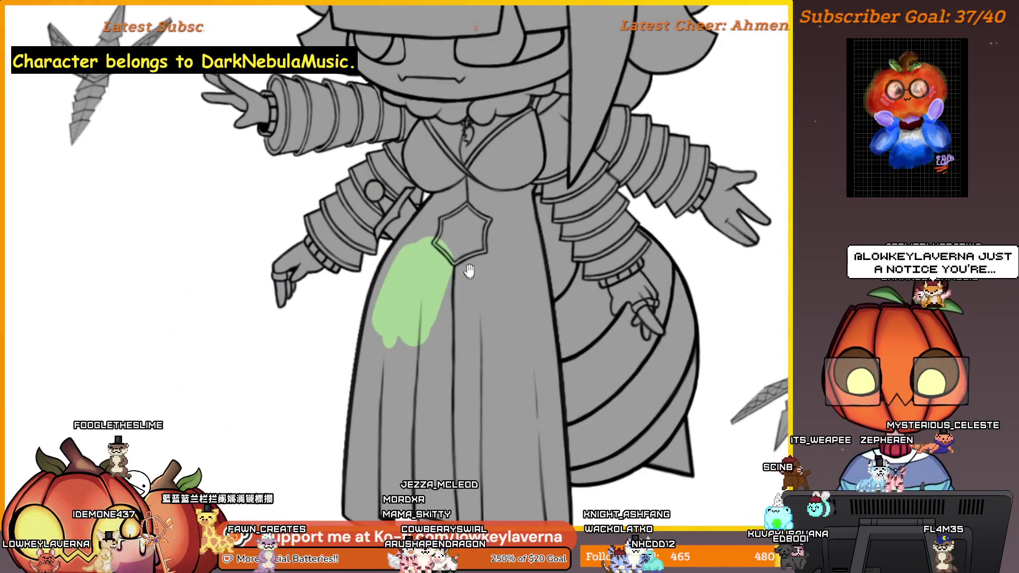
pyautogui.hotkey('ctrl', '0')
pyautogui.moveTo(564, 388)
pyautogui.mouseDown()
pyautogui.moveTo(200, 321)
pyautogui.moveTo(667, 312)
pyautogui.mouseUp()
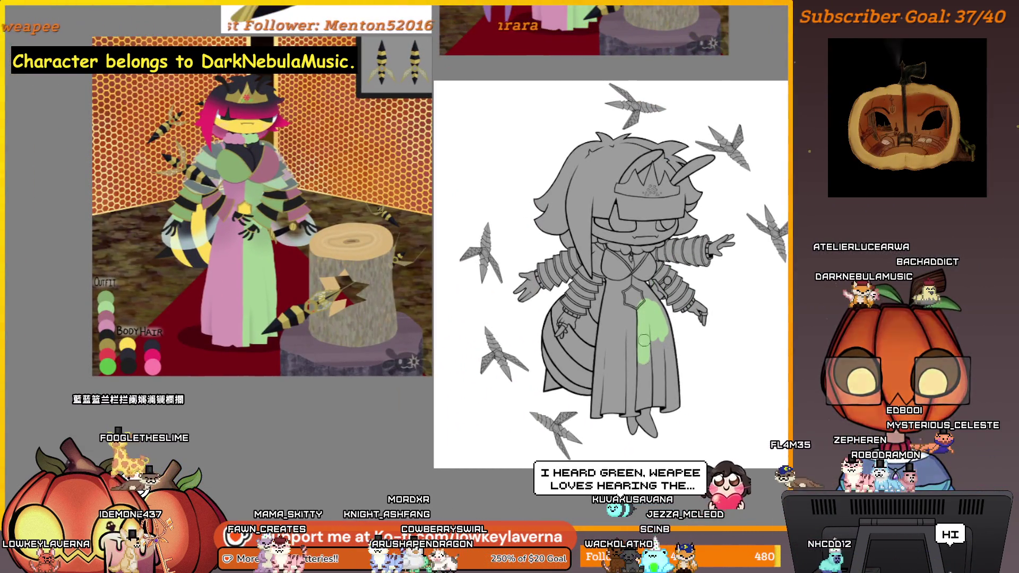
# Extend the green fill down the dress's side to the skirt hem
pyautogui.moveTo(654, 338); pyautogui.dragTo(661, 393)
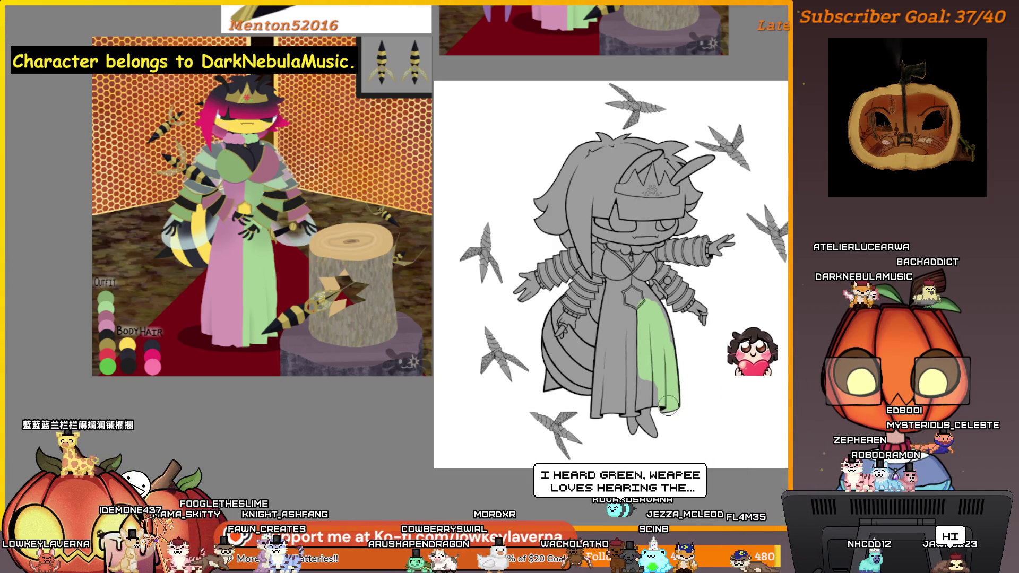
pyautogui.moveTo(662, 392); pyautogui.dragTo(670, 382)
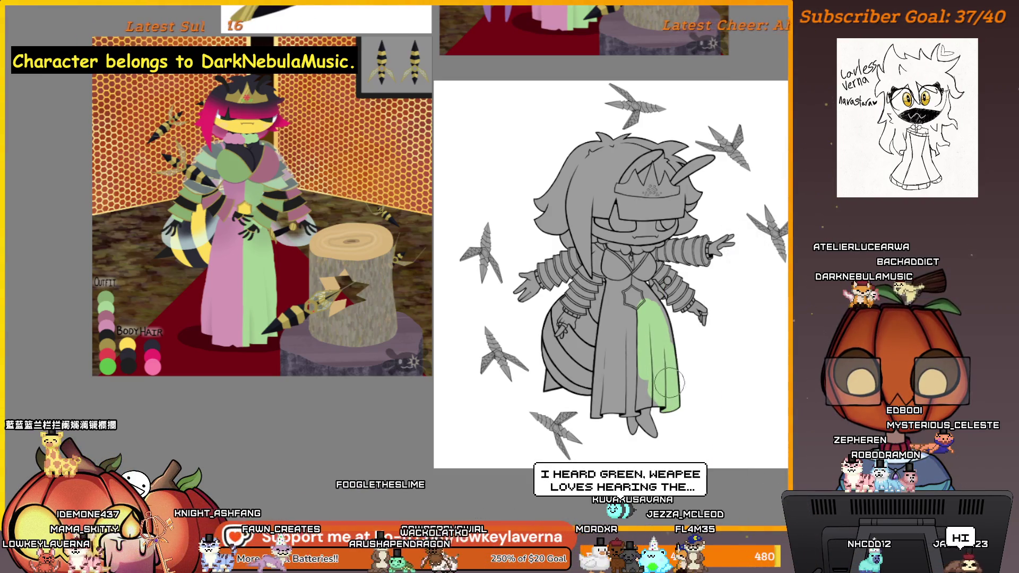
pyautogui.scroll(5, 653, 398)
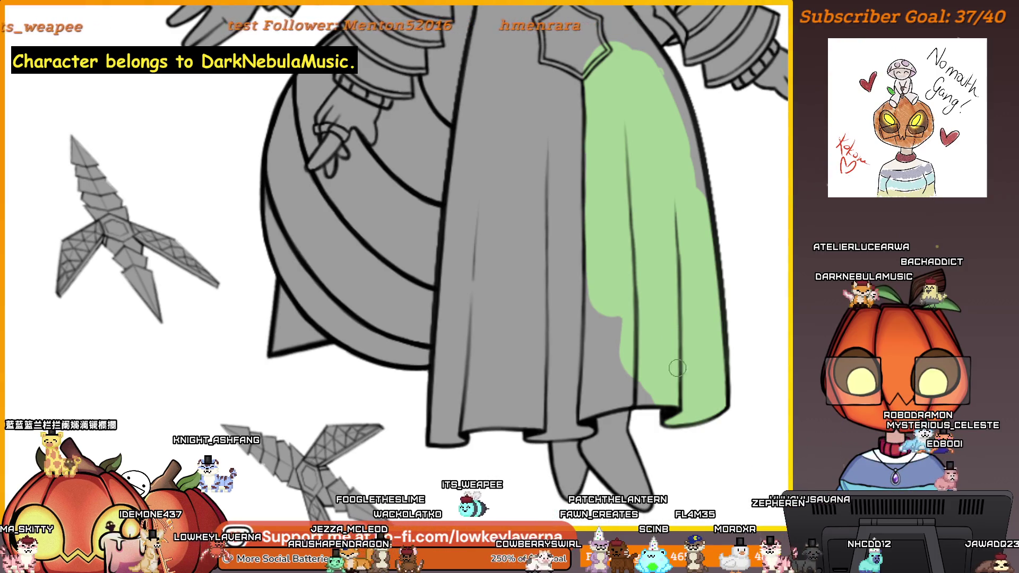
pyautogui.scroll(4, 677, 368)
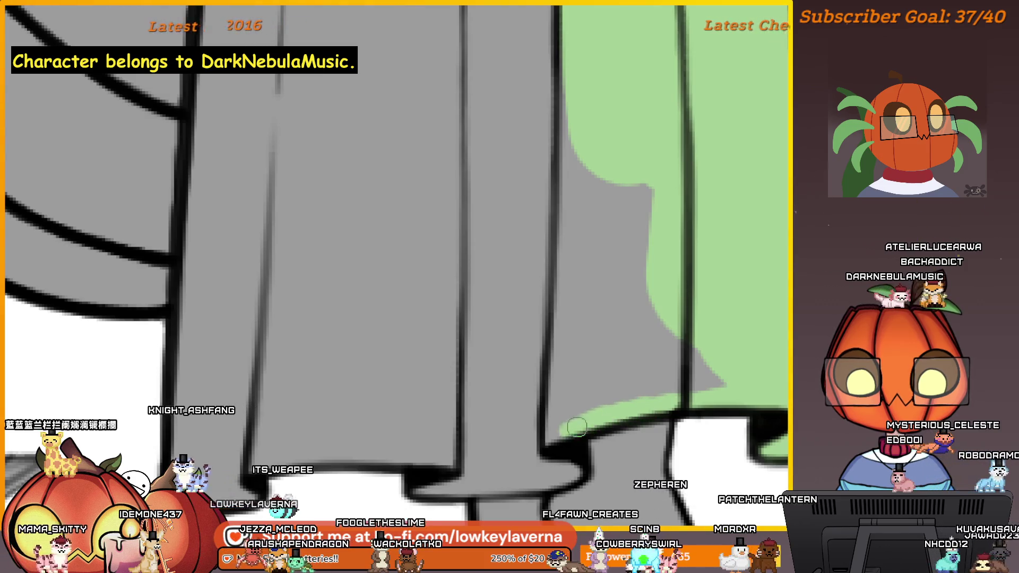
pyautogui.scroll(-2, 573, 281)
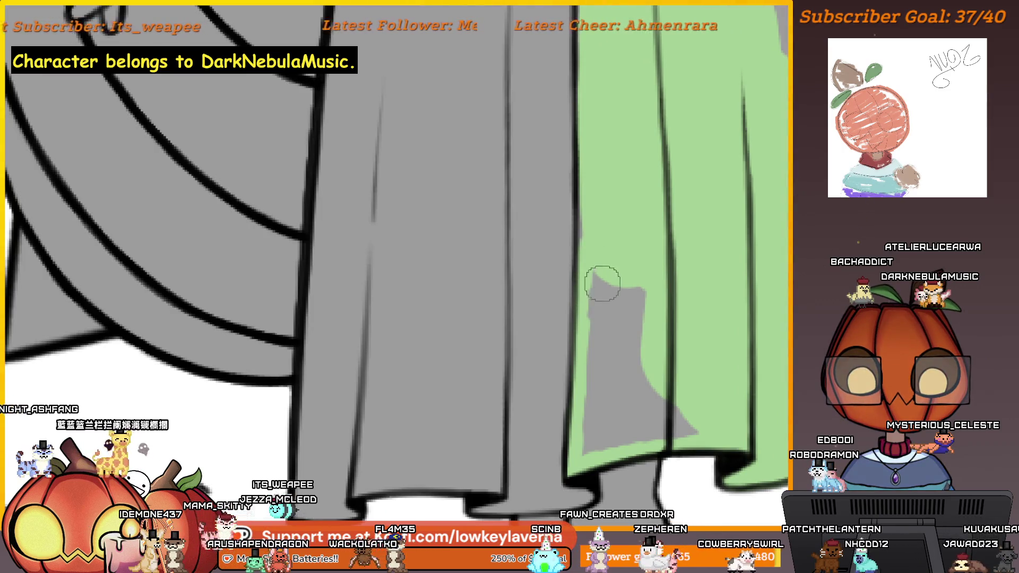
pyautogui.scroll(2, 603, 284)
# Paint green up toward the neck and widen it above the star emblem
pyautogui.moveTo(587, 105); pyautogui.dragTo(599, 249)
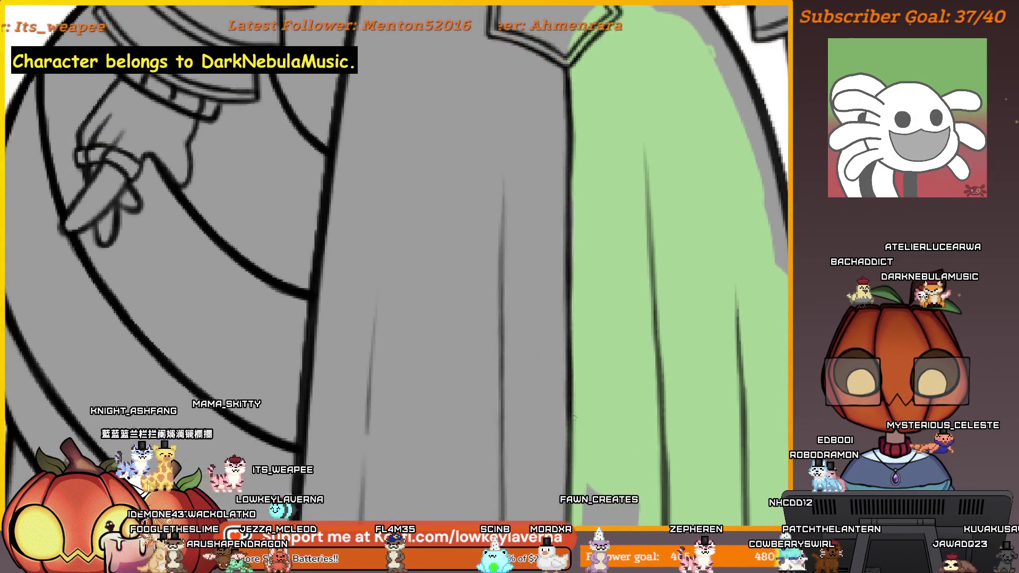
pyautogui.scroll(-3, 603, 105)
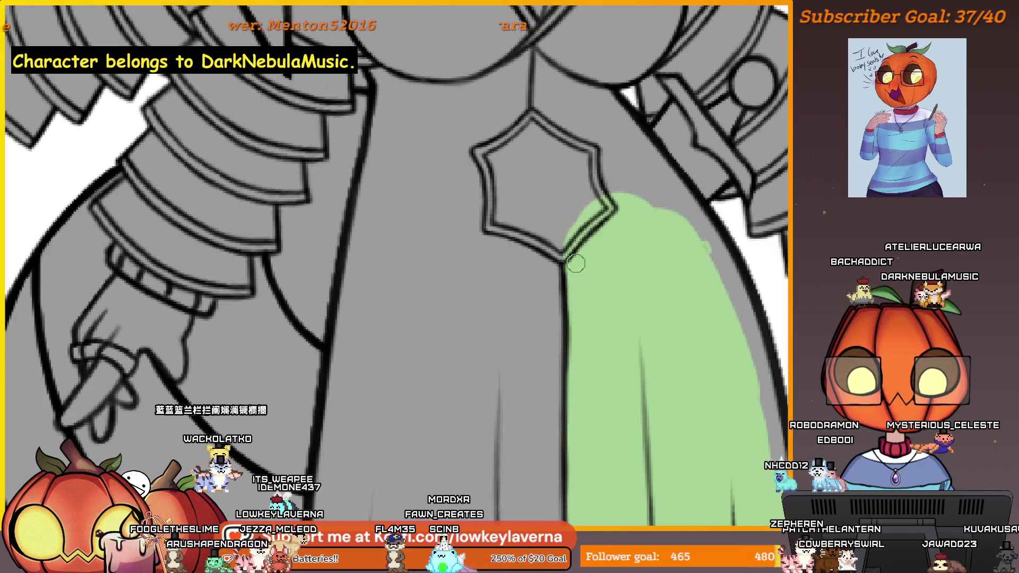
pyautogui.scroll(-3, 578, 270)
pyautogui.scroll(-1, 595, 260)
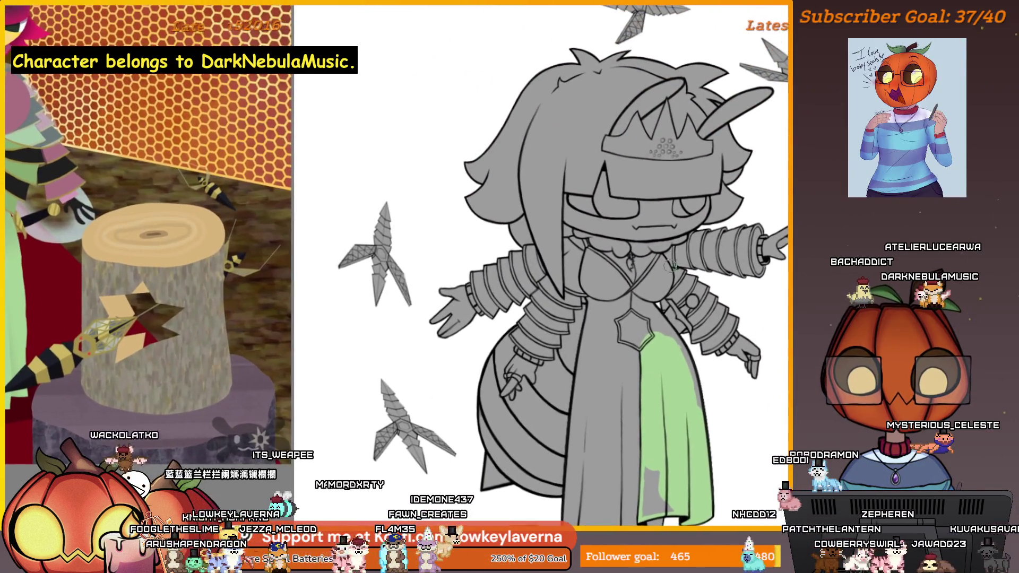
pyautogui.scroll(4, 663, 255)
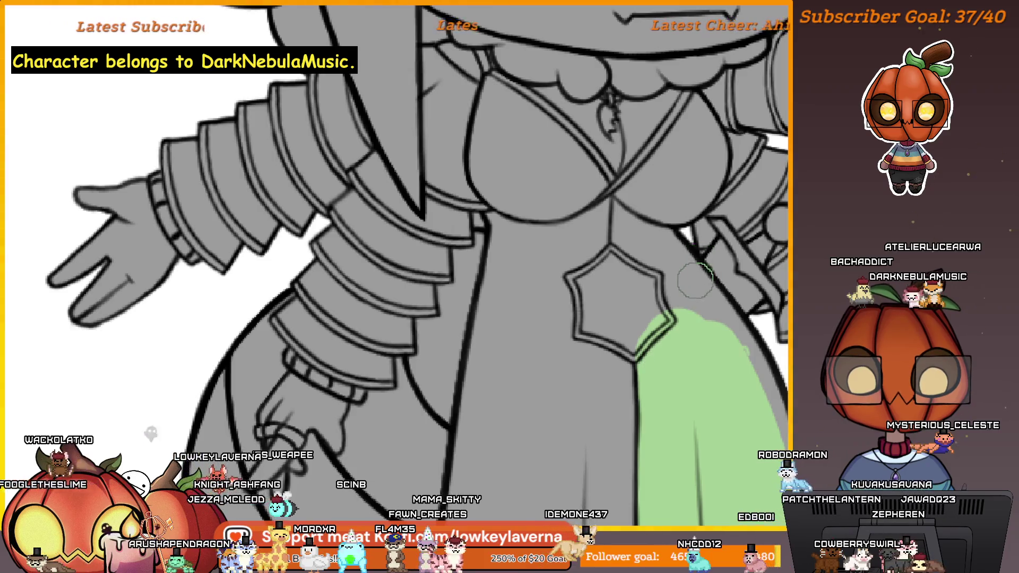
pyautogui.scroll(2, 693, 282)
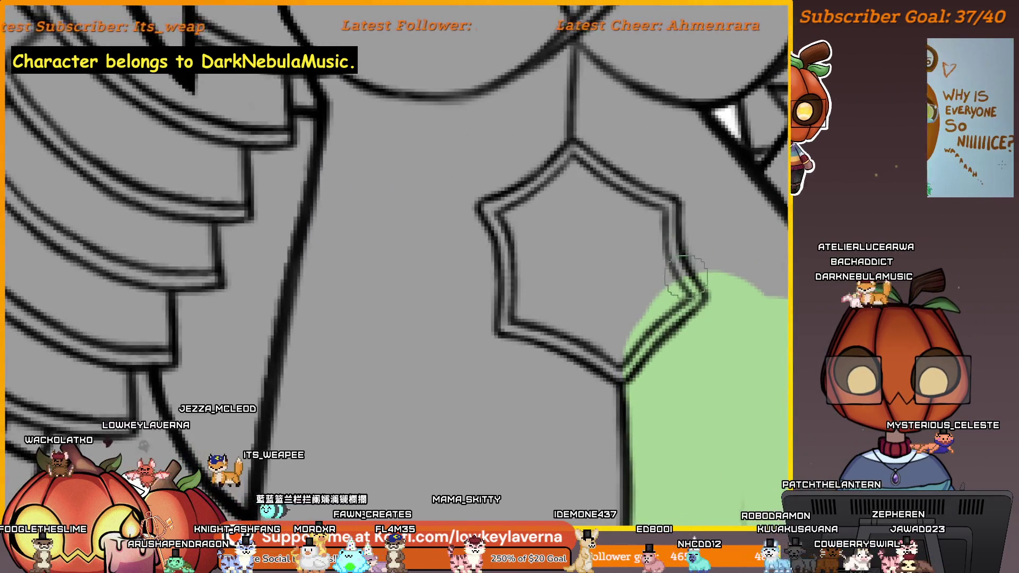
pyautogui.scroll(3, 709, 221)
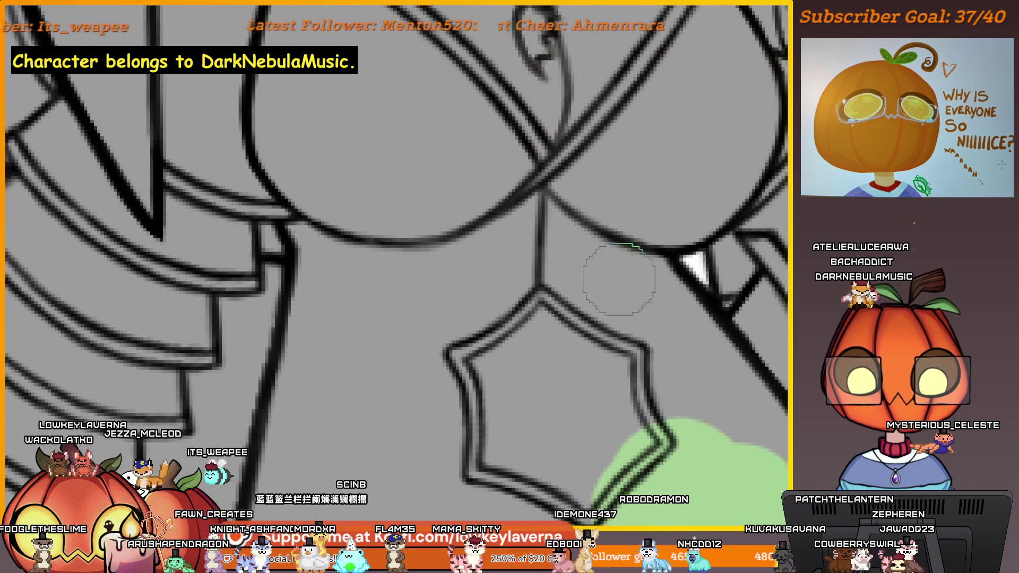
pyautogui.moveTo(573, 208)
pyautogui.mouseDown()
pyautogui.moveTo(565, 180)
pyautogui.moveTo(579, 297)
pyautogui.moveTo(610, 393)
pyautogui.moveTo(620, 380)
pyautogui.mouseUp()
pyautogui.moveTo(602, 304)
pyautogui.mouseDown()
pyautogui.moveTo(569, 182)
pyautogui.moveTo(654, 435)
pyautogui.mouseUp()
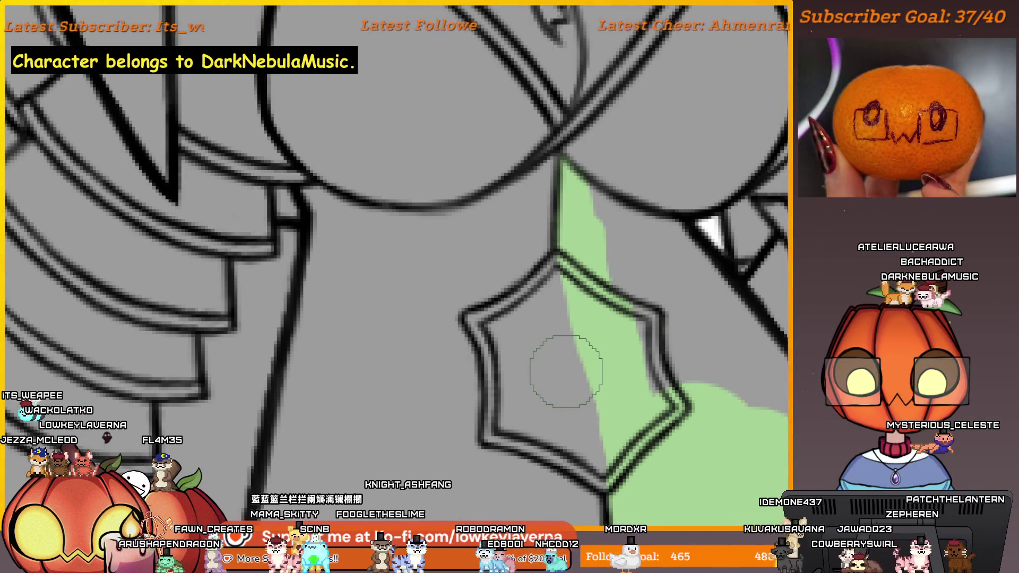
# Extend green along the dress's black outline and cover the grey strip inside it
pyautogui.scroll(2, 644, 399)
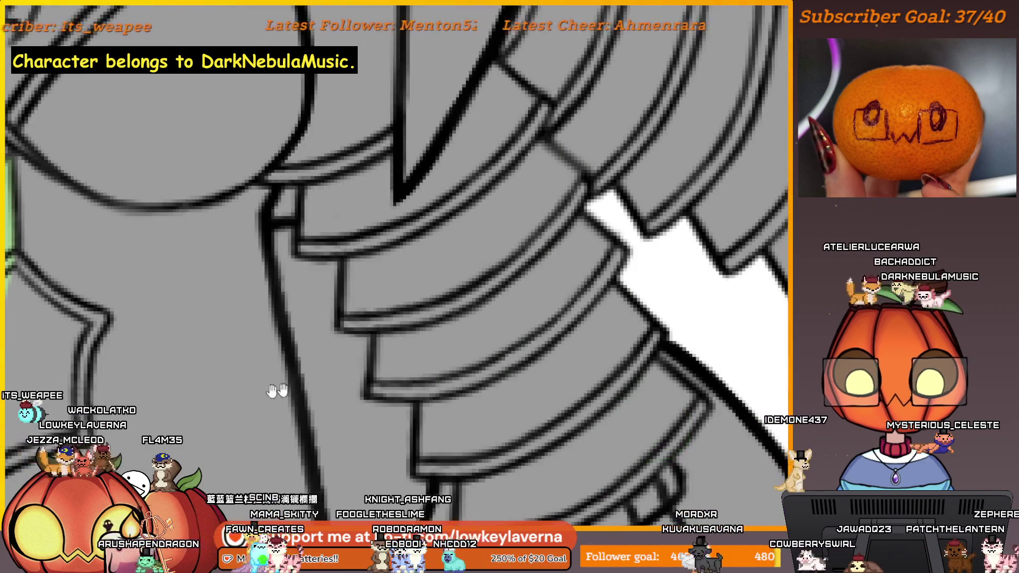
pyautogui.scroll(-2, 653, 427)
pyautogui.scroll(2, 674, 323)
pyautogui.scroll(-2, 674, 323)
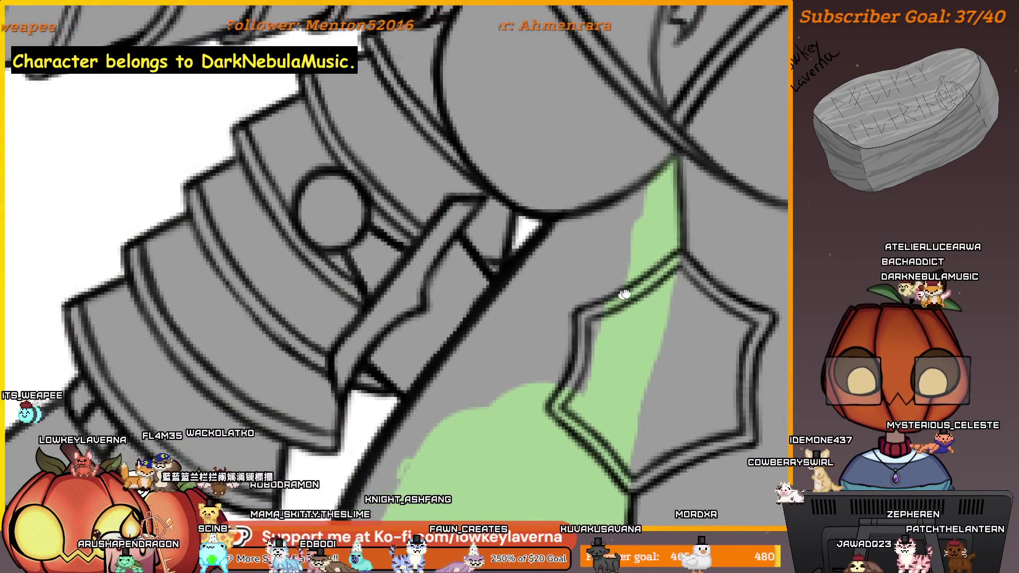
pyautogui.scroll(2, 743, 313)
pyautogui.moveTo(743, 314)
pyautogui.mouseDown()
pyautogui.moveTo(686, 287)
pyautogui.moveTo(694, 205)
pyautogui.moveTo(735, 178)
pyautogui.mouseUp()
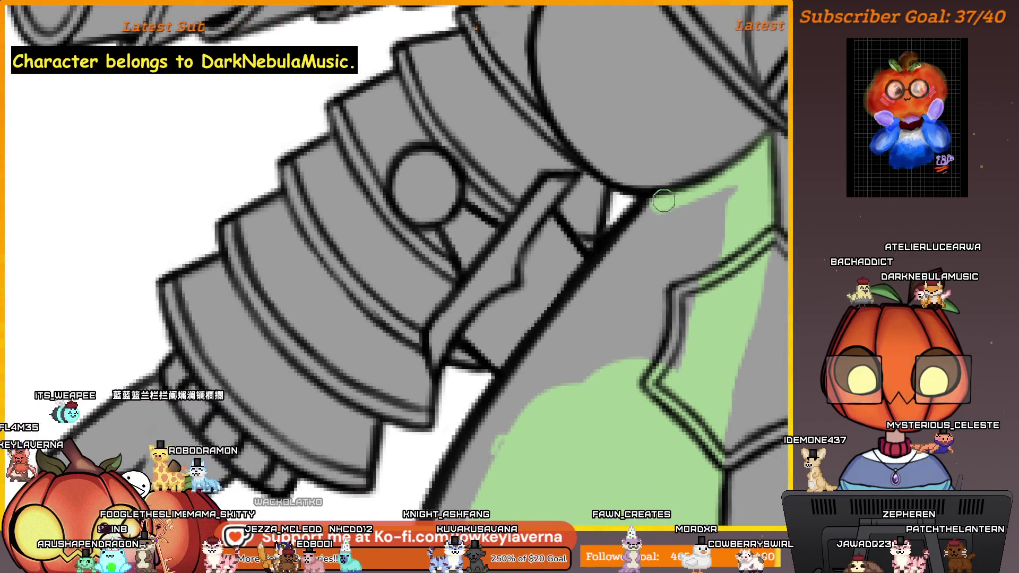
pyautogui.moveTo(646, 216)
pyautogui.mouseDown()
pyautogui.moveTo(589, 297)
pyautogui.moveTo(610, 277)
pyautogui.moveTo(624, 337)
pyautogui.mouseUp()
pyautogui.scroll(-2, 604, 280)
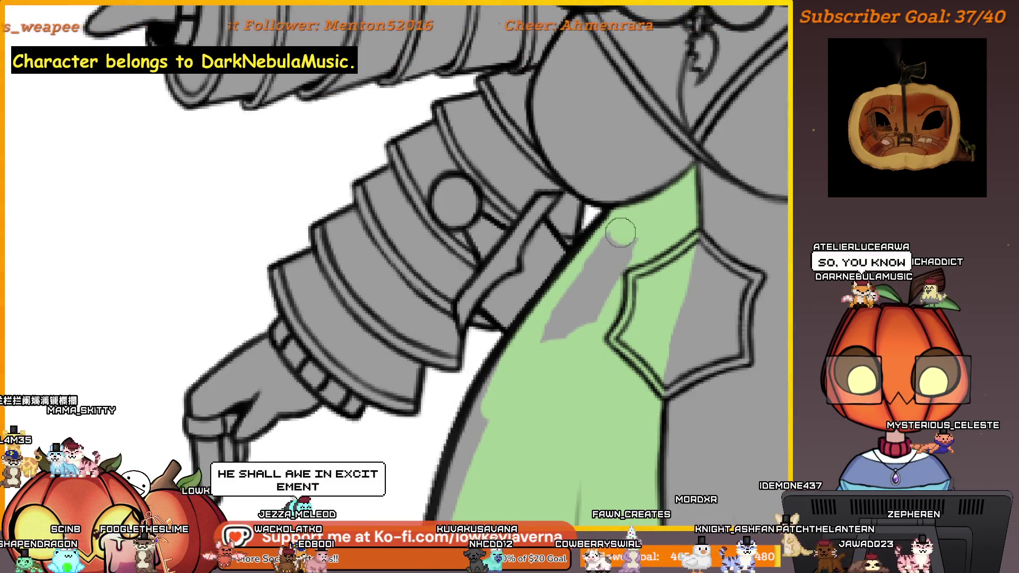
pyautogui.moveTo(527, 419)
pyautogui.mouseDown()
pyautogui.moveTo(590, 337)
pyautogui.moveTo(648, 337)
pyautogui.moveTo(697, 268)
pyautogui.mouseUp()
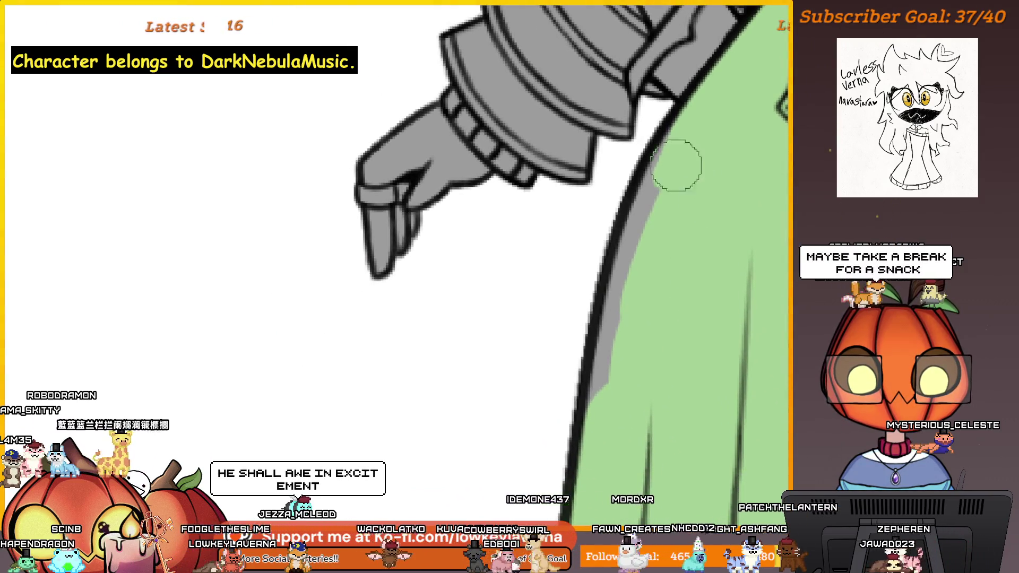
pyautogui.moveTo(708, 227); pyautogui.dragTo(687, 251)
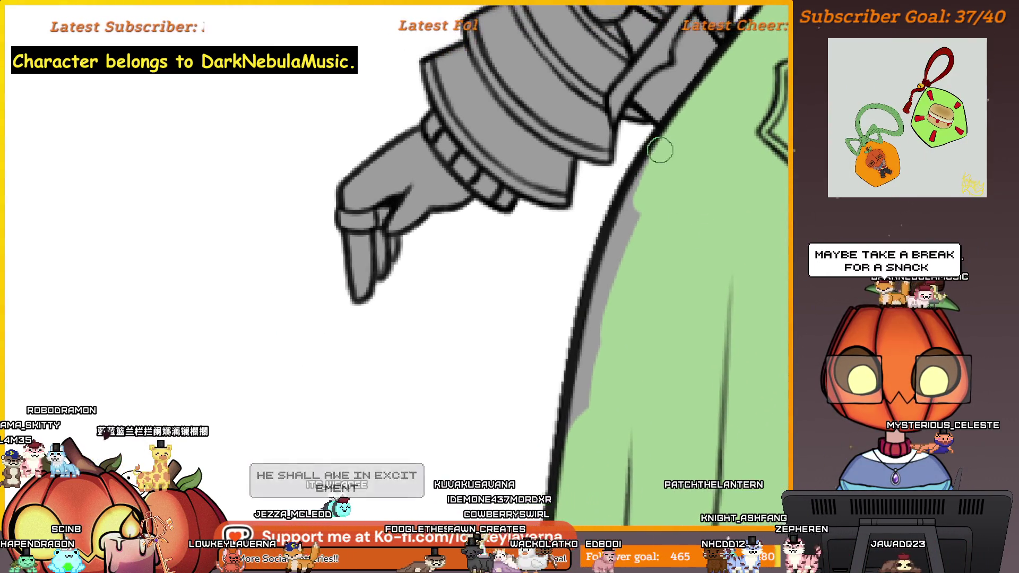
pyautogui.moveTo(618, 228)
pyautogui.mouseDown()
pyautogui.moveTo(599, 287)
pyautogui.moveTo(617, 242)
pyautogui.mouseUp()
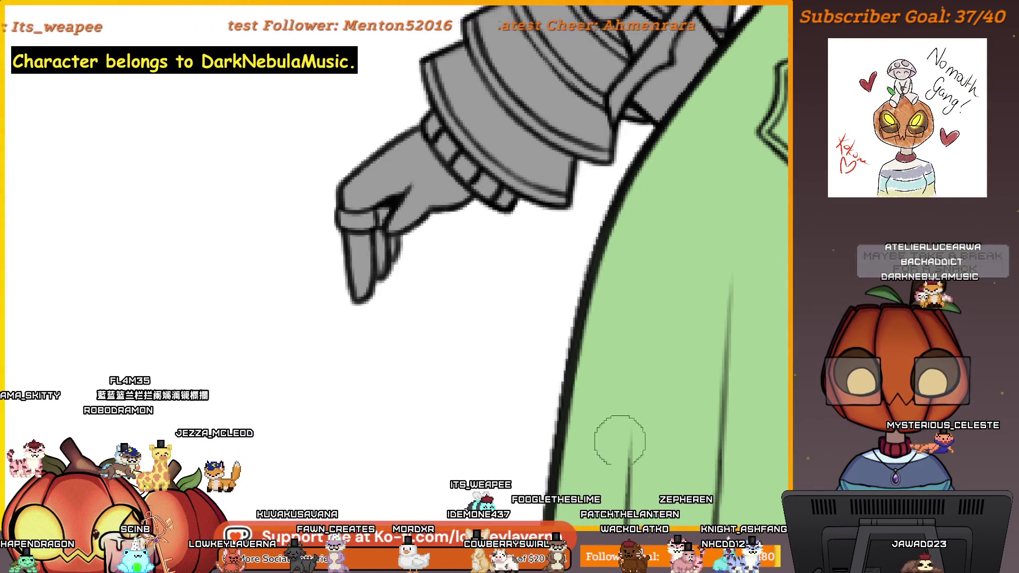
# Paint green over the remaining grey strip and patch in the robe
pyautogui.scroll(-3, 620, 441)
pyautogui.scroll(2, 660, 296)
pyautogui.scroll(-3, 681, 408)
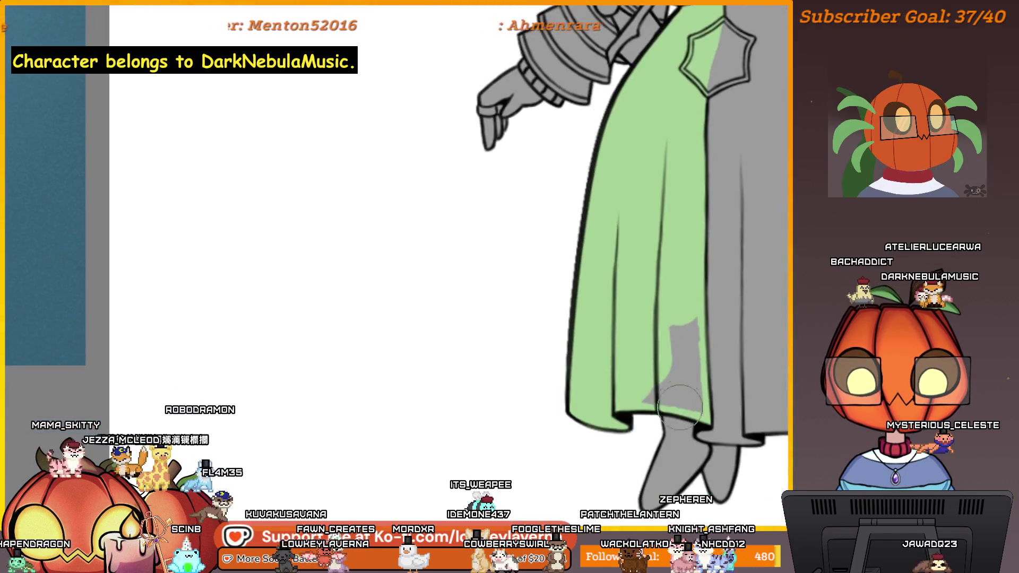
pyautogui.scroll(3, 680, 408)
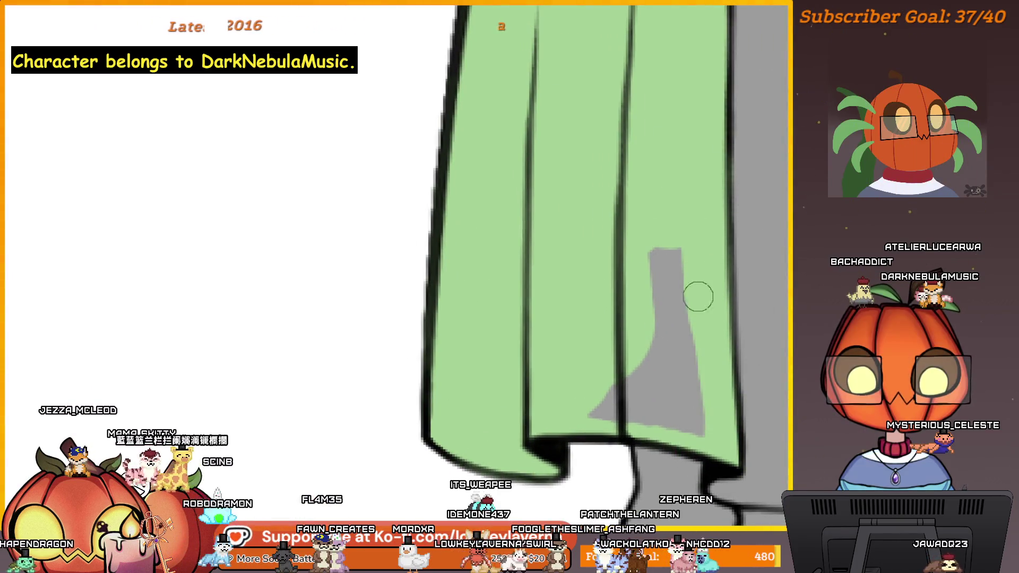
pyautogui.moveTo(698, 297); pyautogui.dragTo(704, 438)
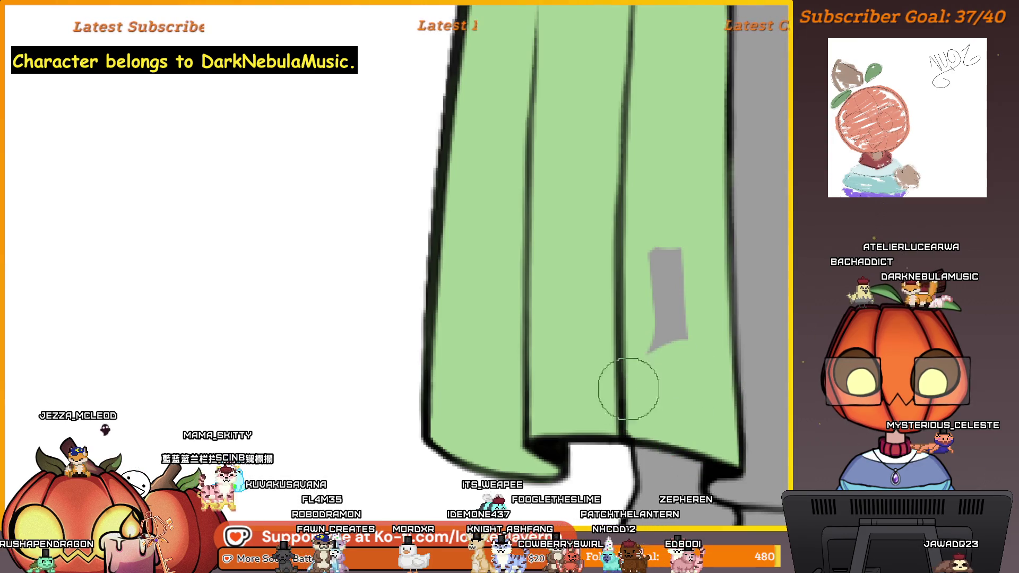
pyautogui.moveTo(628, 389); pyautogui.dragTo(671, 348)
pyautogui.scroll(-5, 685, 246)
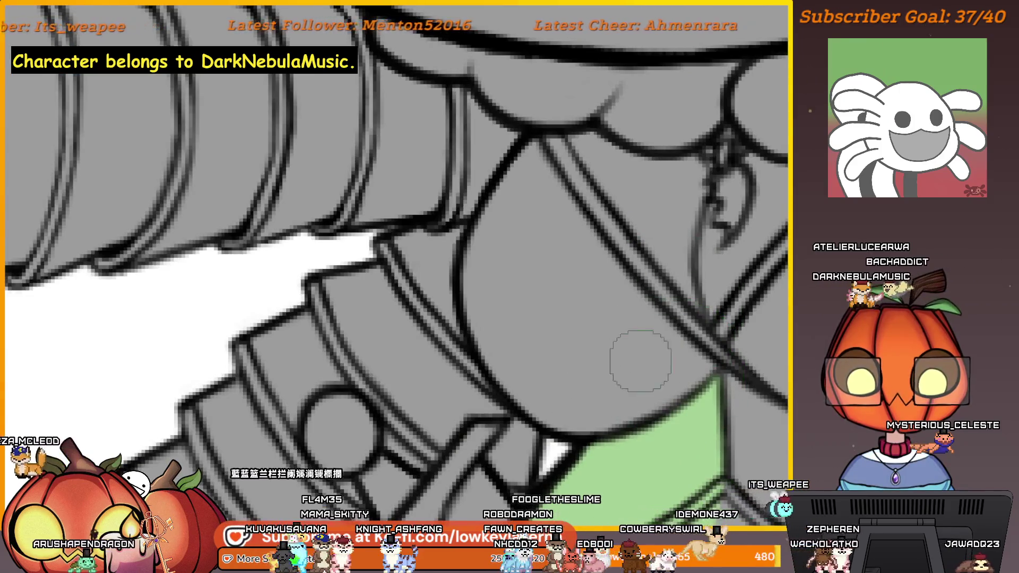
pyautogui.scroll(2, 690, 366)
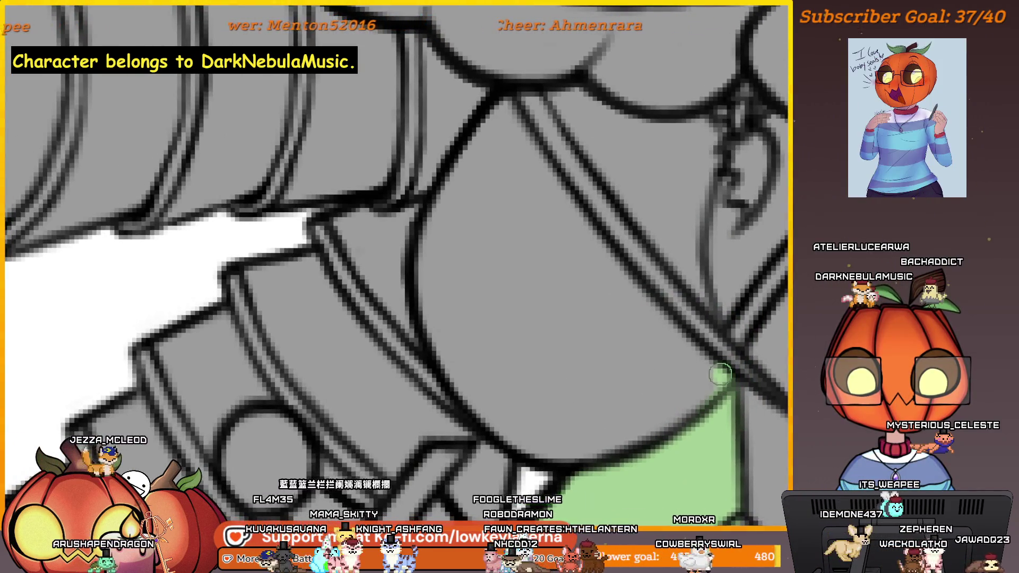
# Paint green along the pointed piece's left and lower-right edges, outlining its whole inner edge
pyautogui.moveTo(725, 394); pyautogui.dragTo(572, 213)
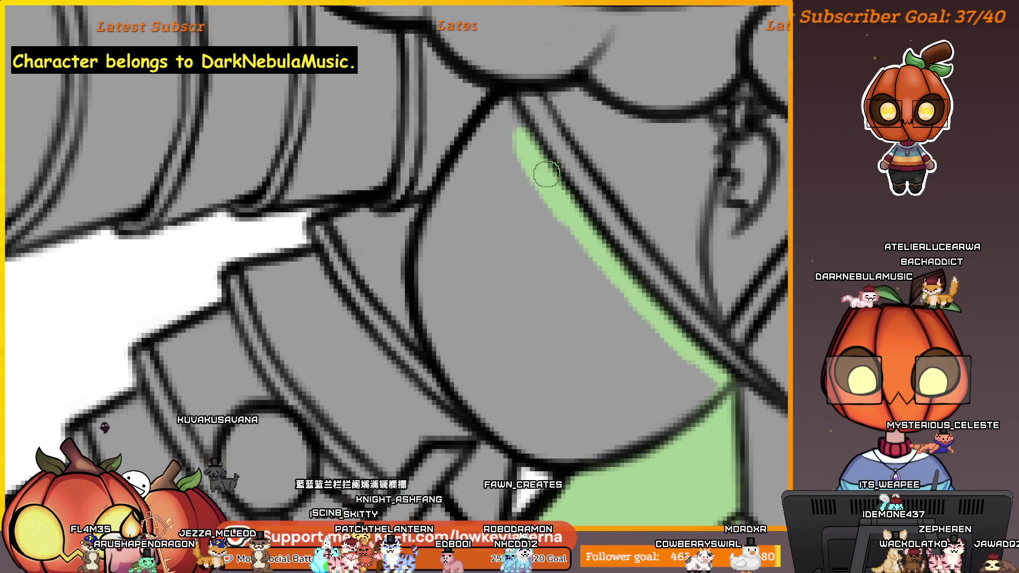
pyautogui.moveTo(505, 105); pyautogui.dragTo(441, 212)
pyautogui.scroll(-3, 504, 144)
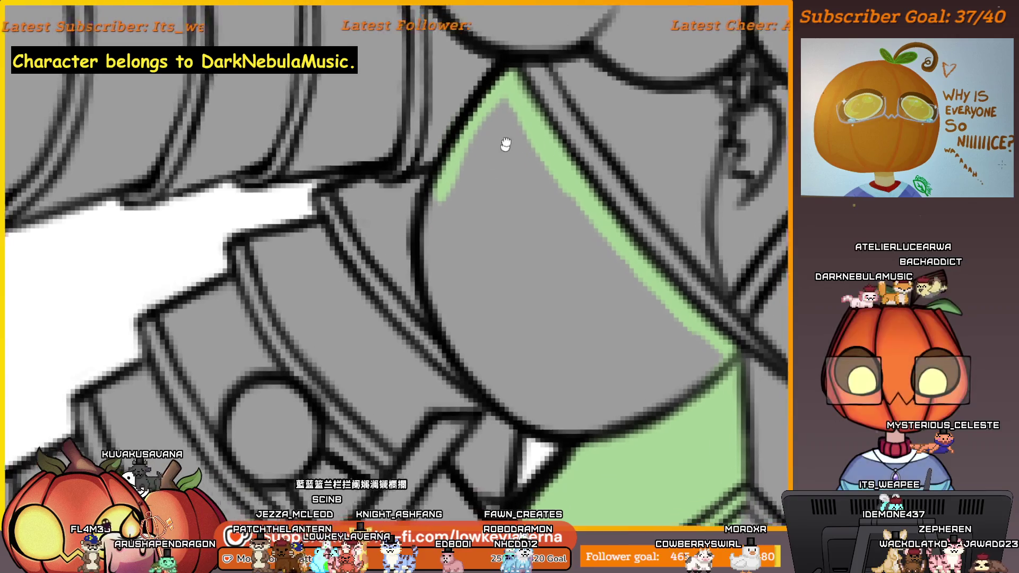
pyautogui.moveTo(440, 281); pyautogui.dragTo(497, 376)
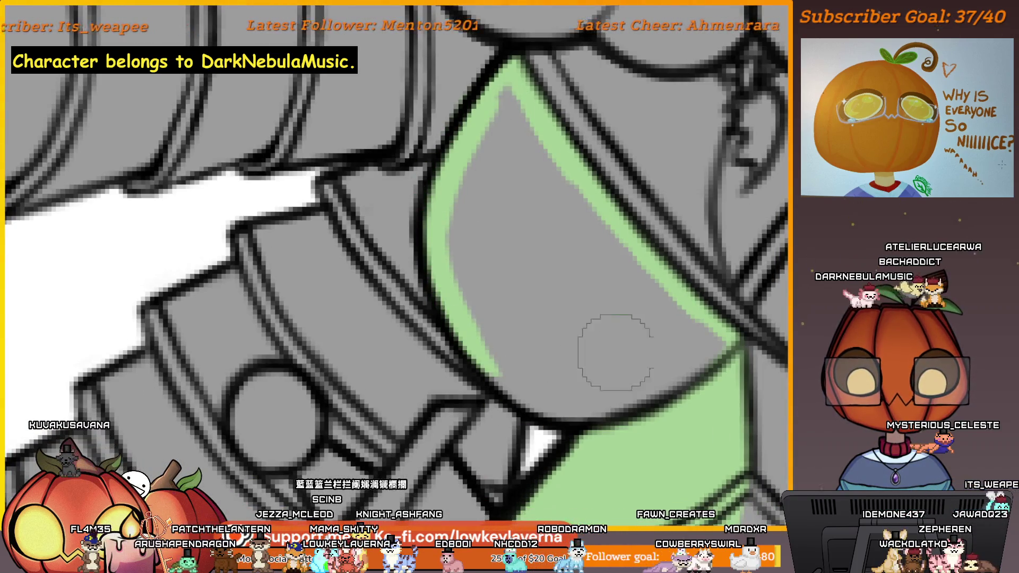
pyautogui.moveTo(735, 332)
pyautogui.mouseDown()
pyautogui.moveTo(662, 398)
pyautogui.moveTo(586, 418)
pyautogui.moveTo(514, 389)
pyautogui.mouseUp()
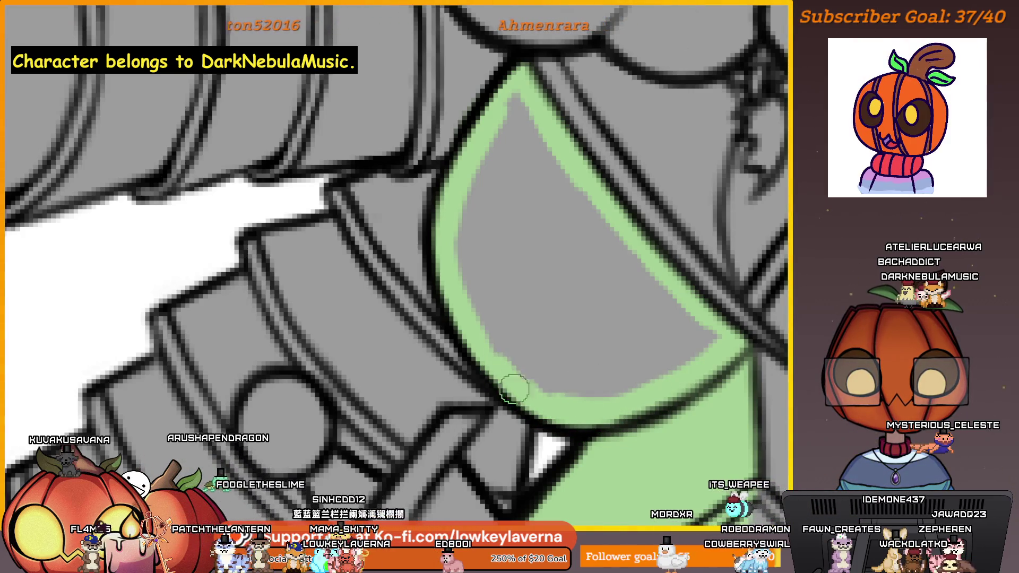
pyautogui.moveTo(672, 368); pyautogui.dragTo(680, 405)
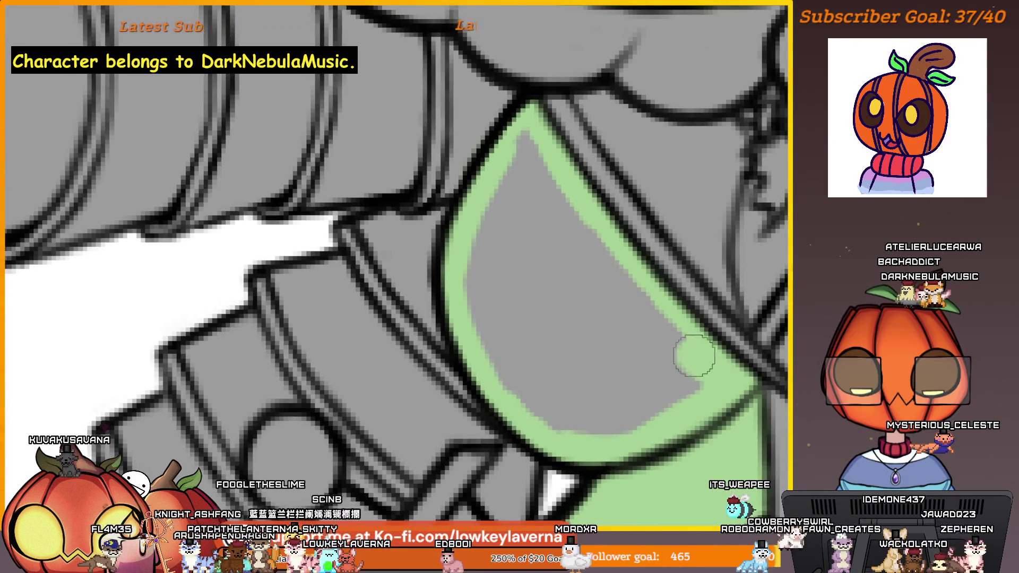
pyautogui.moveTo(695, 355)
pyautogui.mouseDown()
pyautogui.moveTo(528, 143)
pyautogui.moveTo(471, 296)
pyautogui.moveTo(596, 429)
pyautogui.moveTo(707, 387)
pyautogui.moveTo(546, 209)
pyautogui.moveTo(499, 260)
pyautogui.moveTo(508, 302)
pyautogui.moveTo(541, 228)
pyautogui.moveTo(661, 431)
pyautogui.mouseUp()
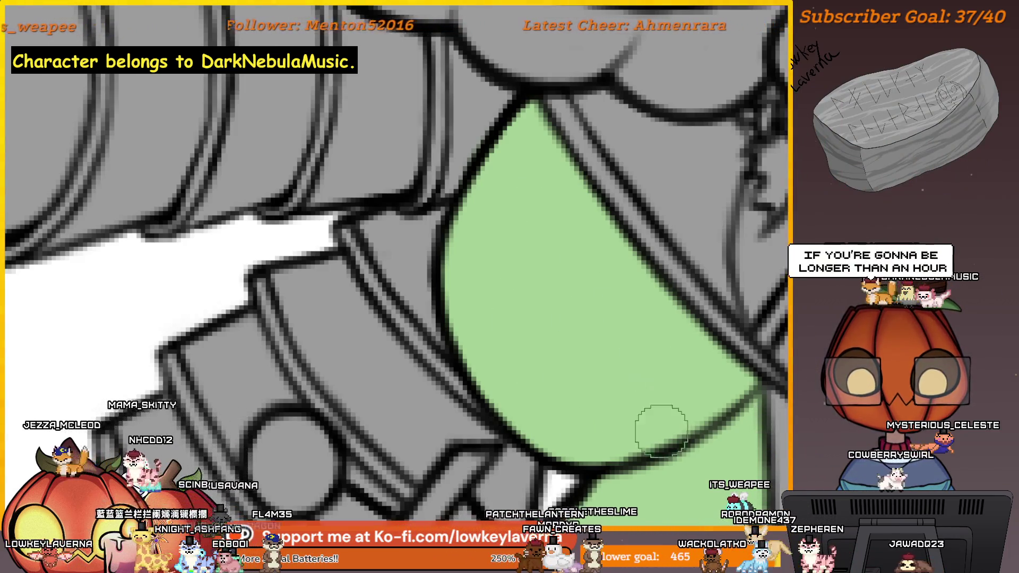
pyautogui.scroll(-2, 689, 394)
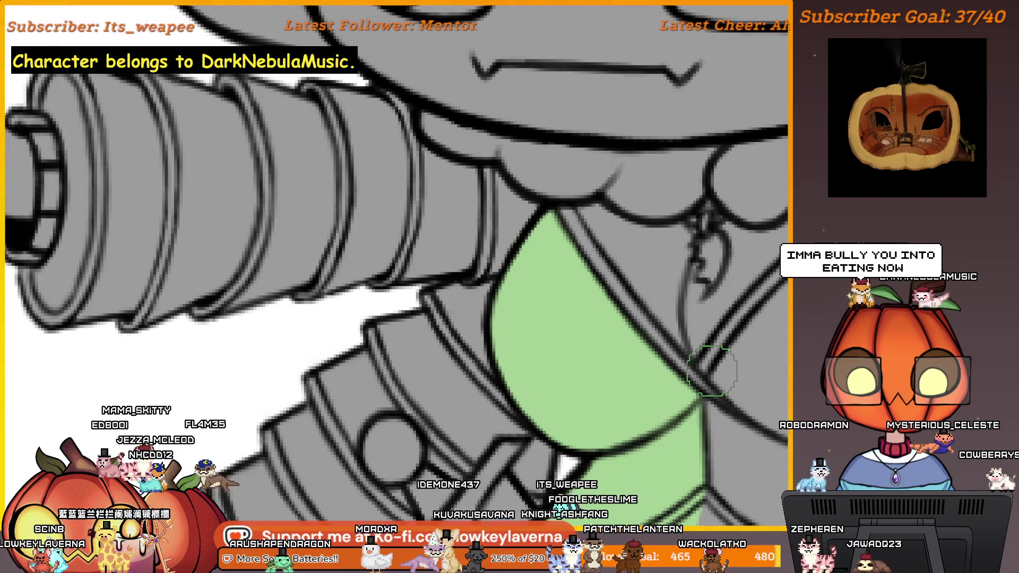
# Look over the character beside the reference, then lay a vertical pink stroke on the grey dress half
pyautogui.scroll(-5, 609, 351)
pyautogui.scroll(2, 648, 296)
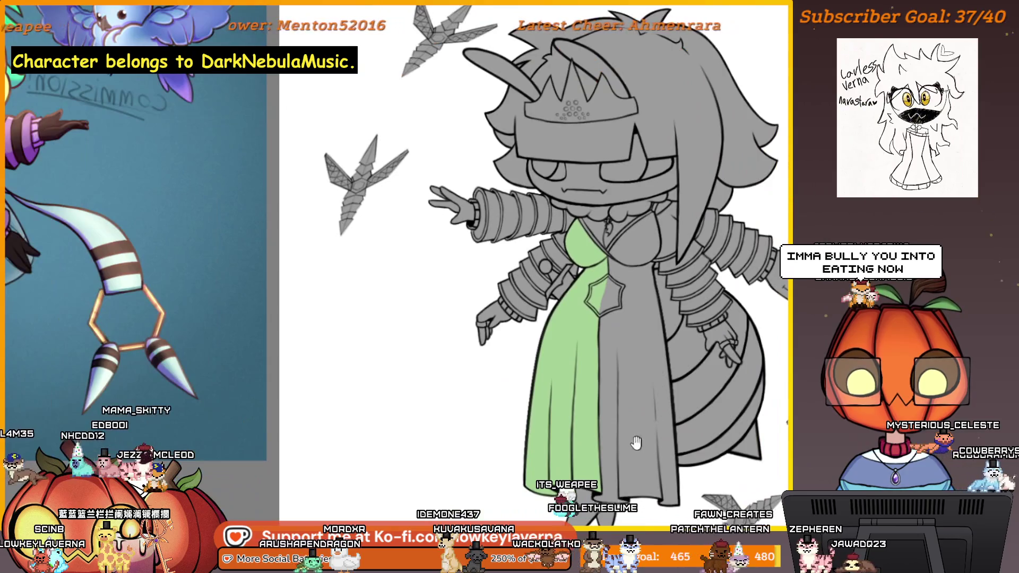
pyautogui.moveTo(636, 443); pyautogui.dragTo(651, 418)
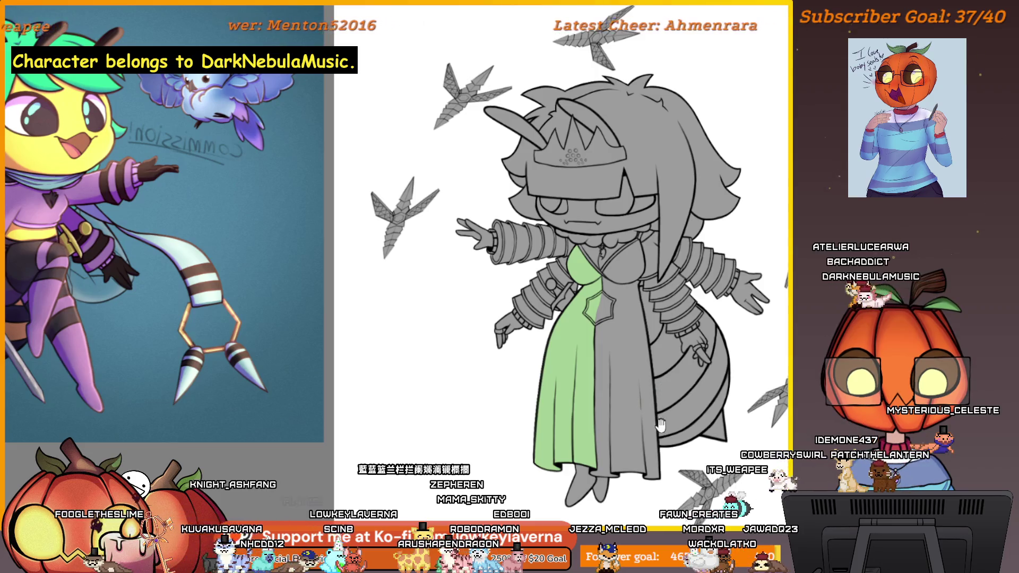
pyautogui.moveTo(660, 425); pyautogui.dragTo(575, 375)
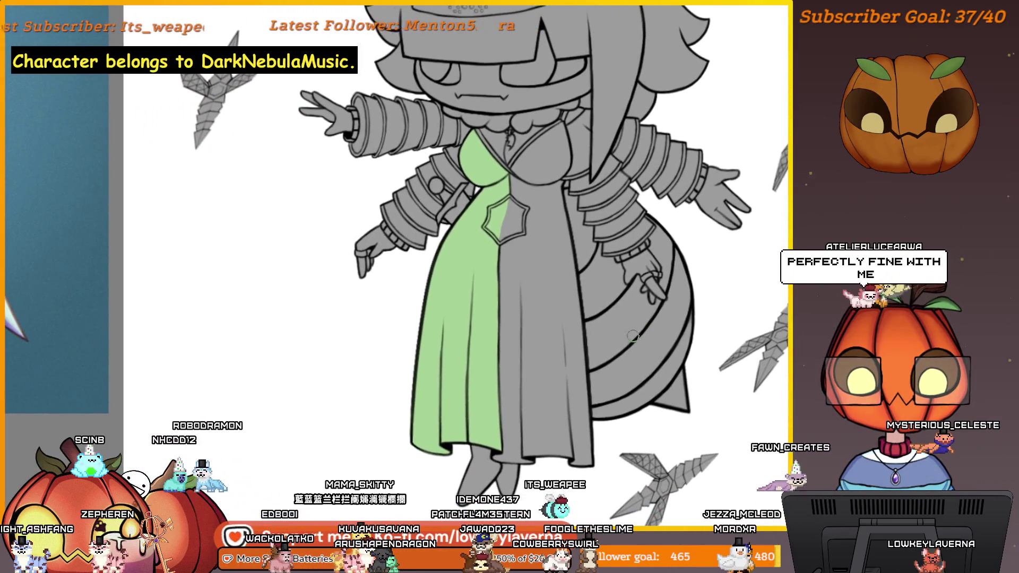
pyautogui.moveTo(547, 344); pyautogui.dragTo(691, 346)
pyautogui.hscroll(-4, 644, 364)
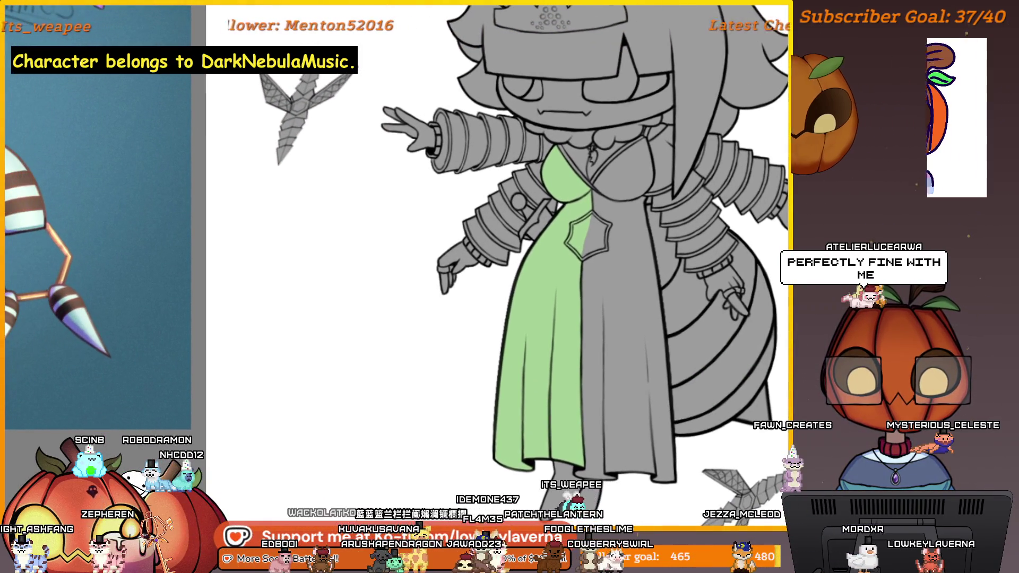
pyautogui.moveTo(618, 276); pyautogui.dragTo(623, 209)
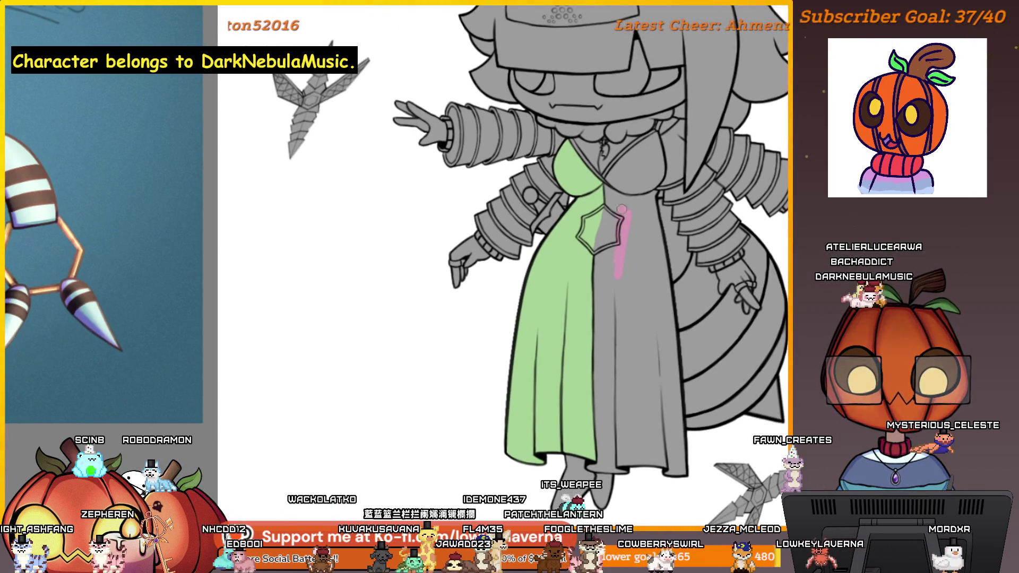
# Extend pink down the dress centre line and around the star emblem, then enlarge the brush
pyautogui.moveTo(616, 374); pyautogui.dragTo(606, 326)
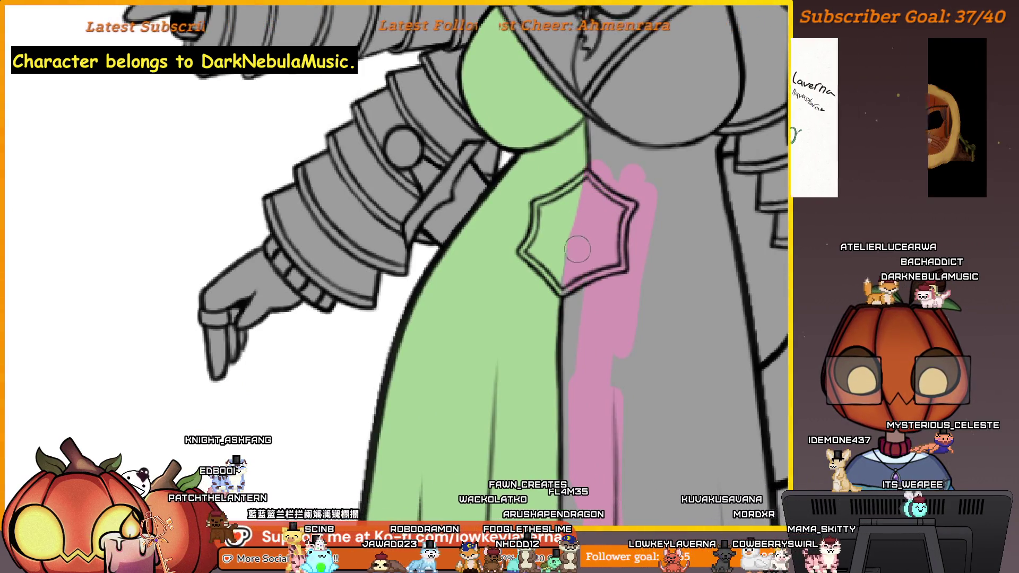
pyautogui.moveTo(569, 371); pyautogui.dragTo(579, 275)
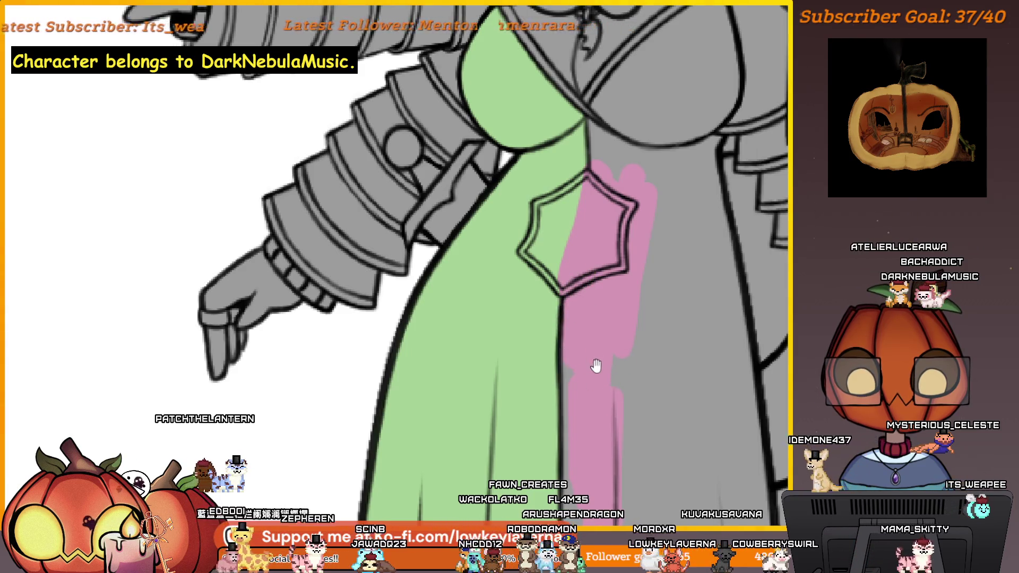
pyautogui.moveTo(597, 366); pyautogui.dragTo(571, 507)
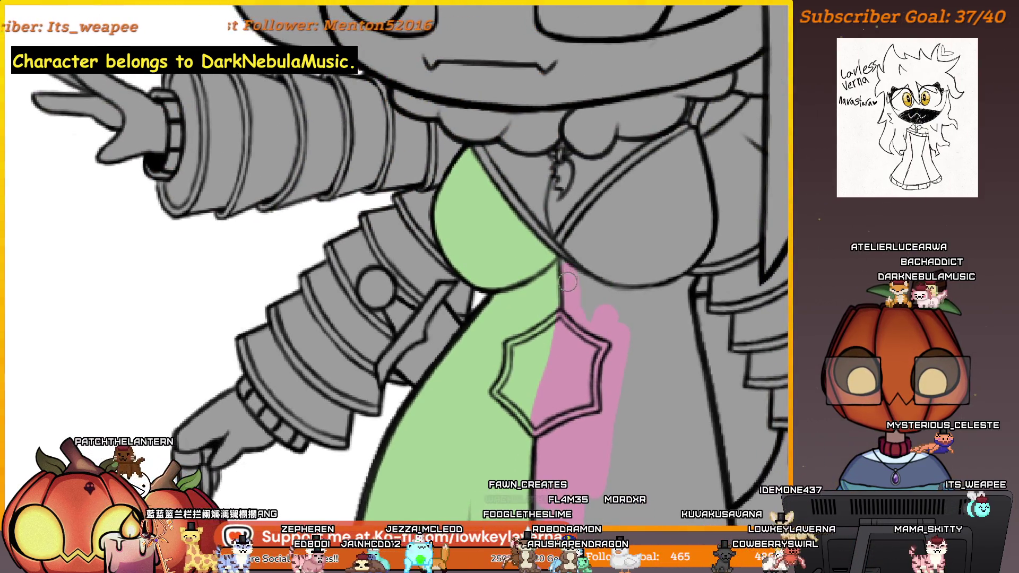
pyautogui.scroll(3, 567, 256)
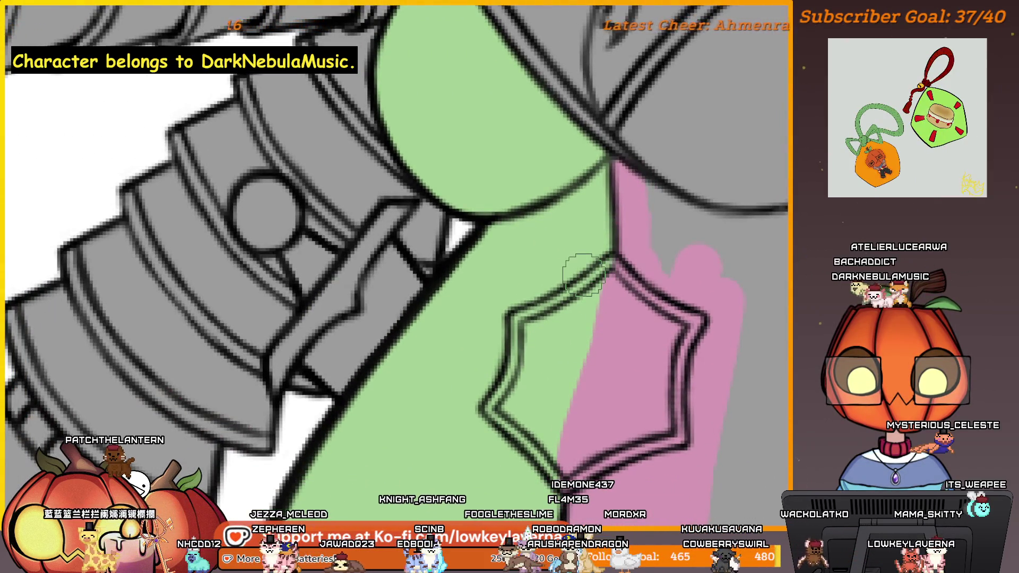
pyautogui.scroll(-2, 584, 273)
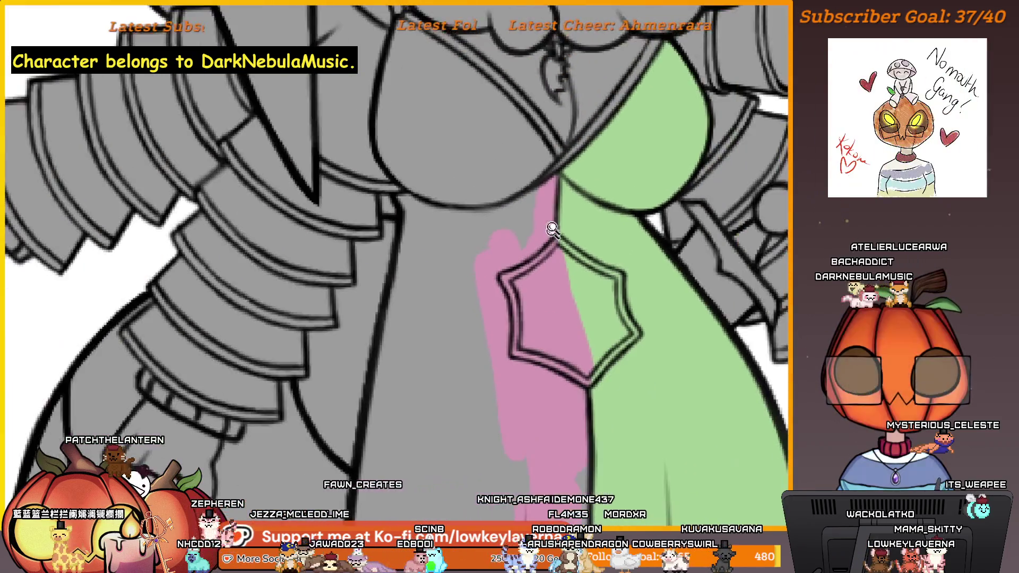
pyautogui.moveTo(553, 228)
pyautogui.mouseDown()
pyautogui.moveTo(621, 280)
pyautogui.moveTo(682, 296)
pyautogui.moveTo(697, 277)
pyautogui.moveTo(573, 297)
pyautogui.moveTo(504, 271)
pyautogui.moveTo(523, 340)
pyautogui.moveTo(514, 305)
pyautogui.mouseUp()
pyautogui.scroll(2, 599, 301)
pyautogui.press(']')
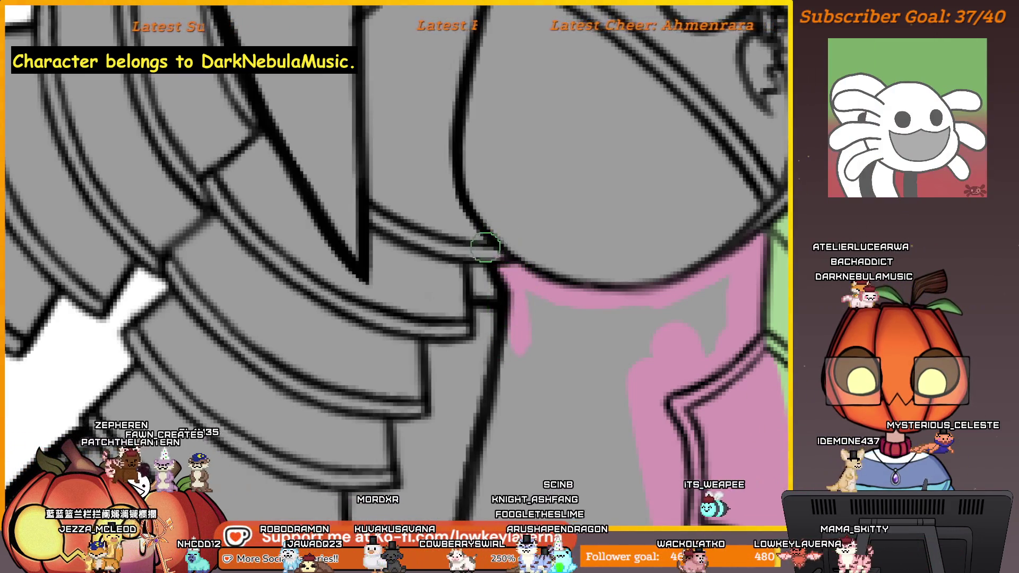
# Solidify the pink along the dress edge by the arm and dab pink onto the hem
pyautogui.scroll(-3, 540, 291)
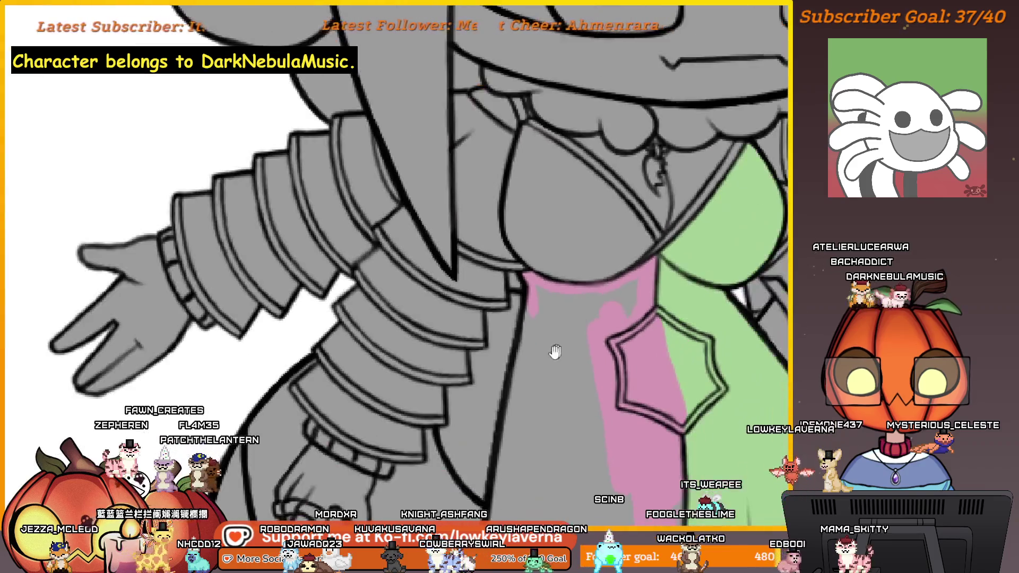
pyautogui.moveTo(553, 350); pyautogui.dragTo(591, 189)
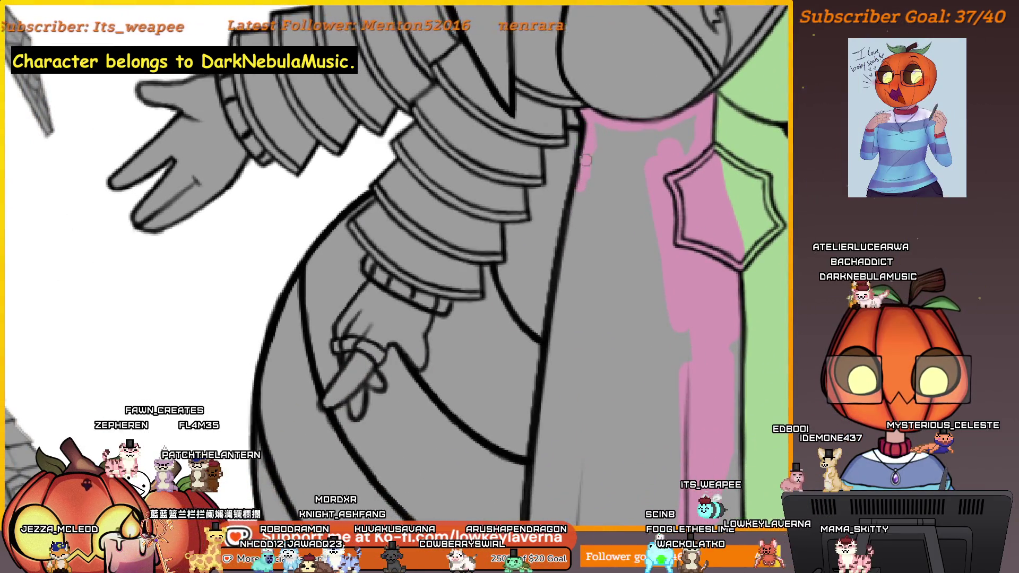
pyautogui.moveTo(579, 167)
pyautogui.mouseDown()
pyautogui.moveTo(596, 223)
pyautogui.moveTo(571, 262)
pyautogui.mouseUp()
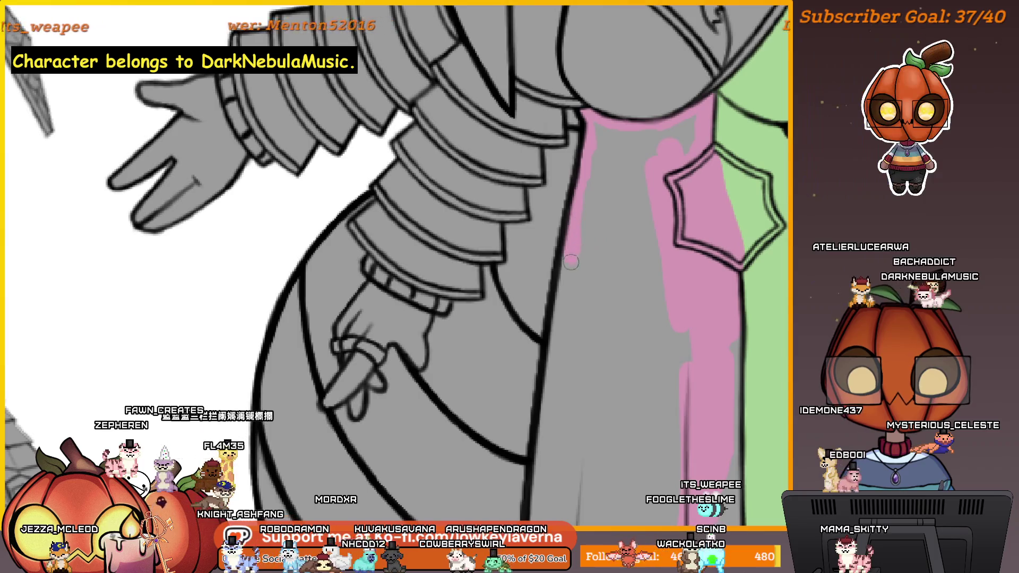
pyautogui.moveTo(571, 347); pyautogui.dragTo(603, 151)
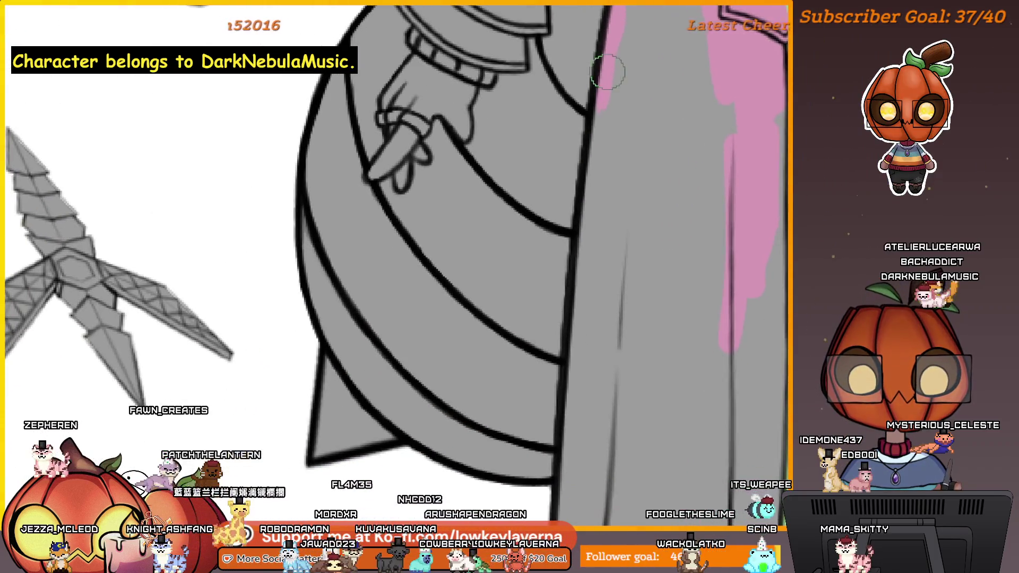
pyautogui.moveTo(580, 283)
pyautogui.mouseDown()
pyautogui.moveTo(591, 257)
pyautogui.moveTo(591, 129)
pyautogui.moveTo(571, 298)
pyautogui.mouseUp()
pyautogui.scroll(-2, 575, 370)
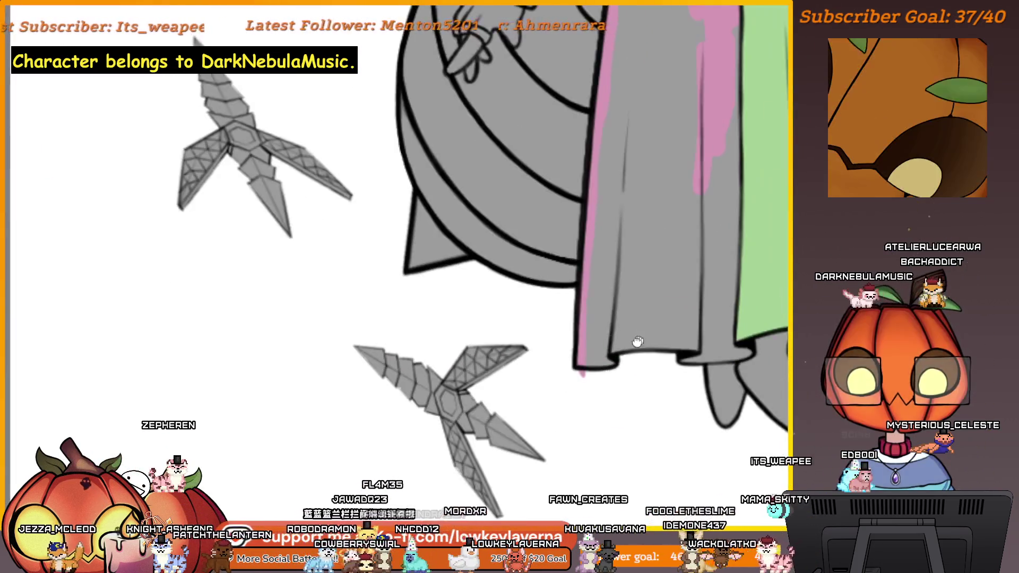
pyautogui.moveTo(575, 371); pyautogui.dragTo(531, 417)
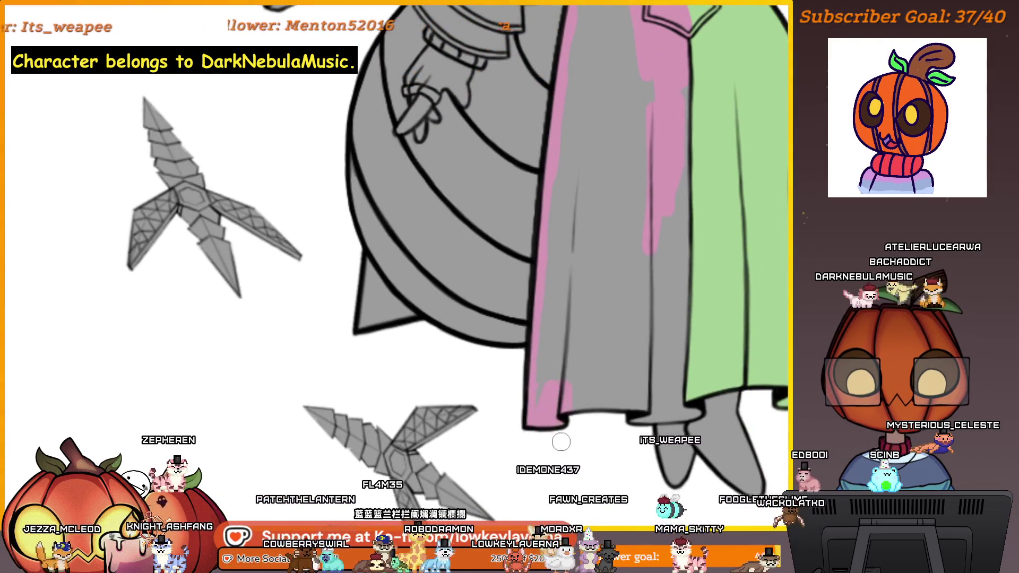
pyautogui.scroll(4, 679, 364)
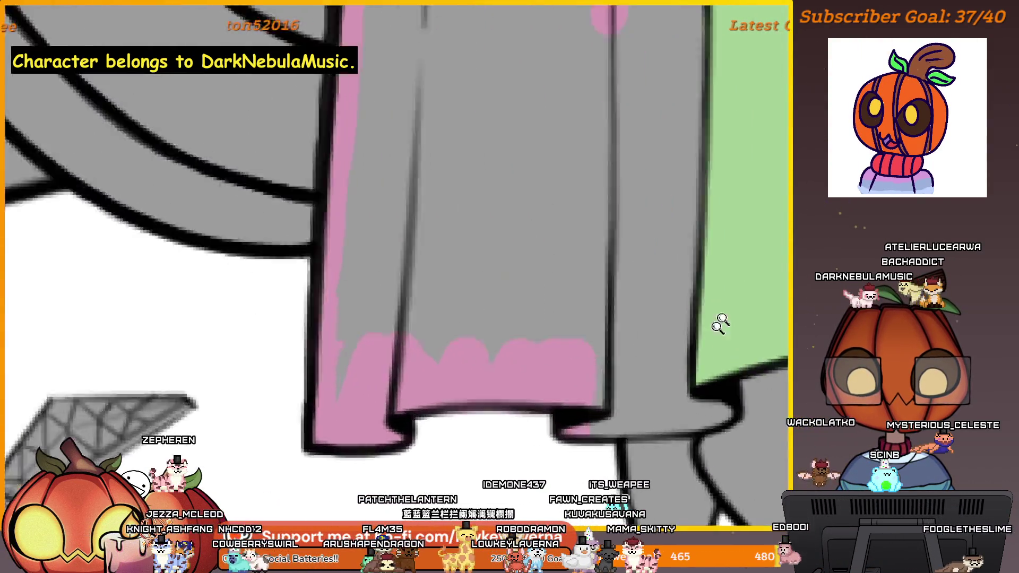
pyautogui.click(674, 370)
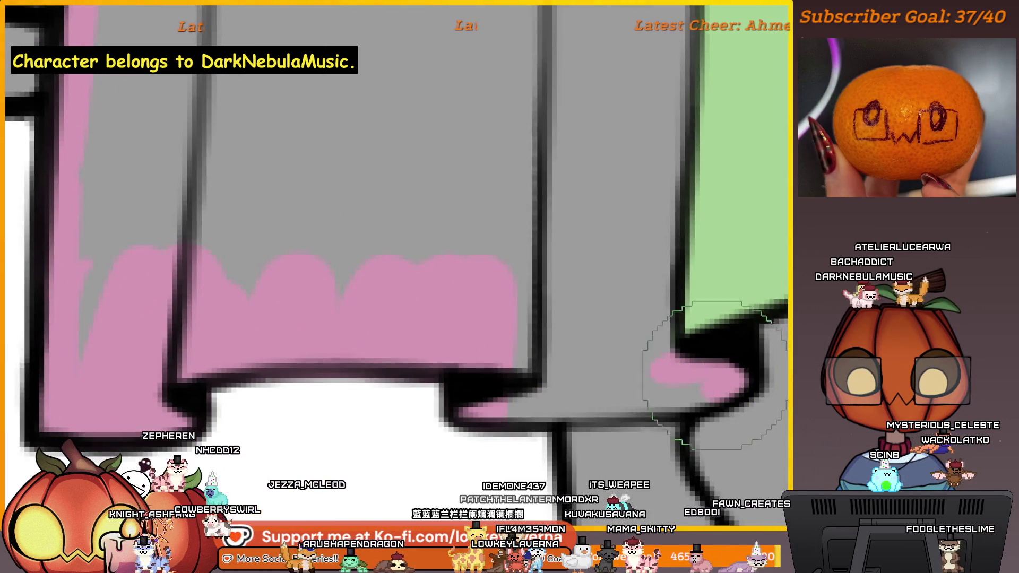
# Paint pink along the bottom of the skirt hem
pyautogui.scroll(-1, 720, 372)
pyautogui.hscroll(1, 705, 364)
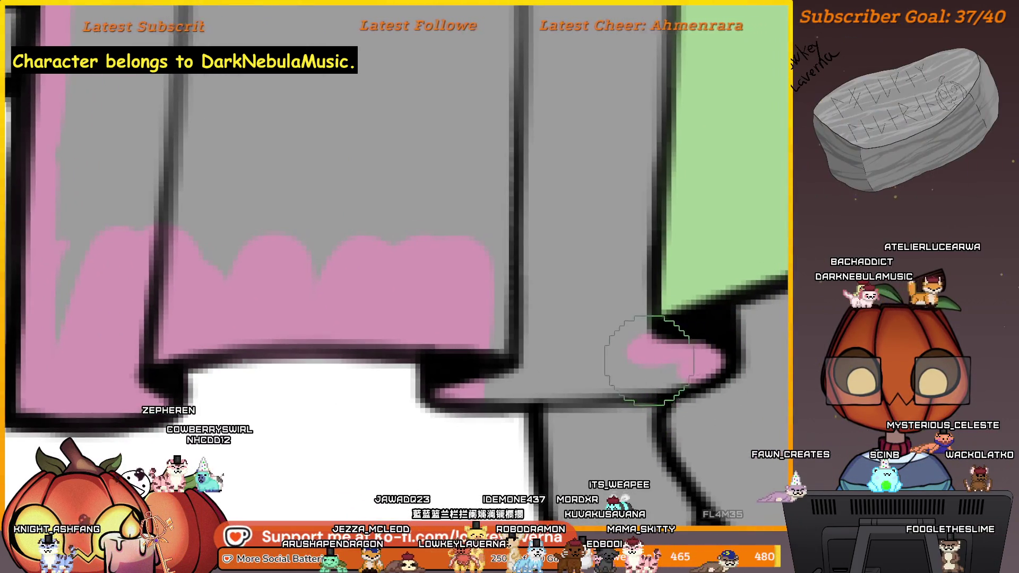
pyautogui.hscroll(-2, 639, 374)
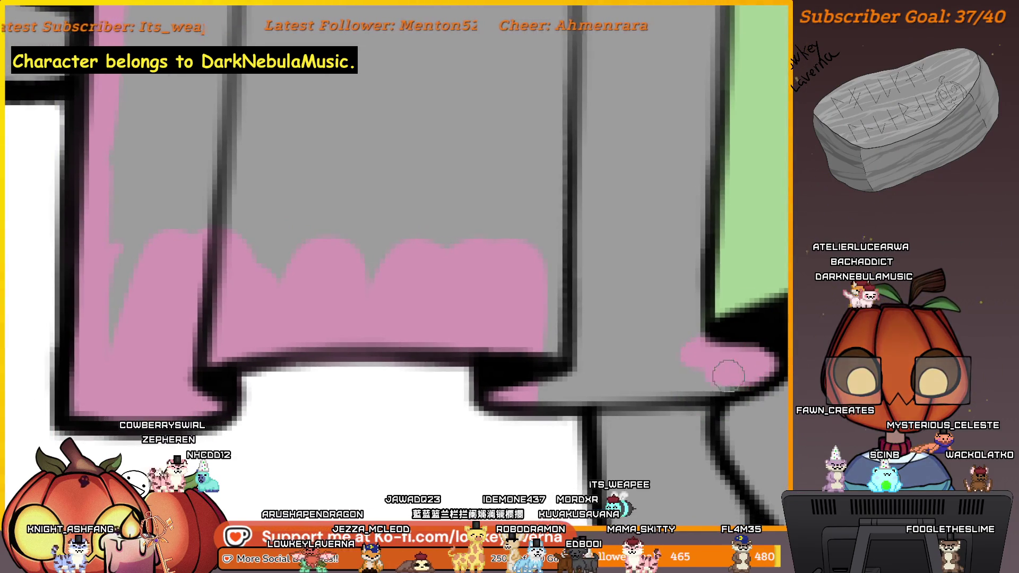
pyautogui.moveTo(648, 387)
pyautogui.mouseDown()
pyautogui.moveTo(524, 398)
pyautogui.moveTo(694, 364)
pyautogui.moveTo(476, 391)
pyautogui.mouseUp()
pyautogui.scroll(-3, 625, 372)
pyautogui.scroll(3, 678, 336)
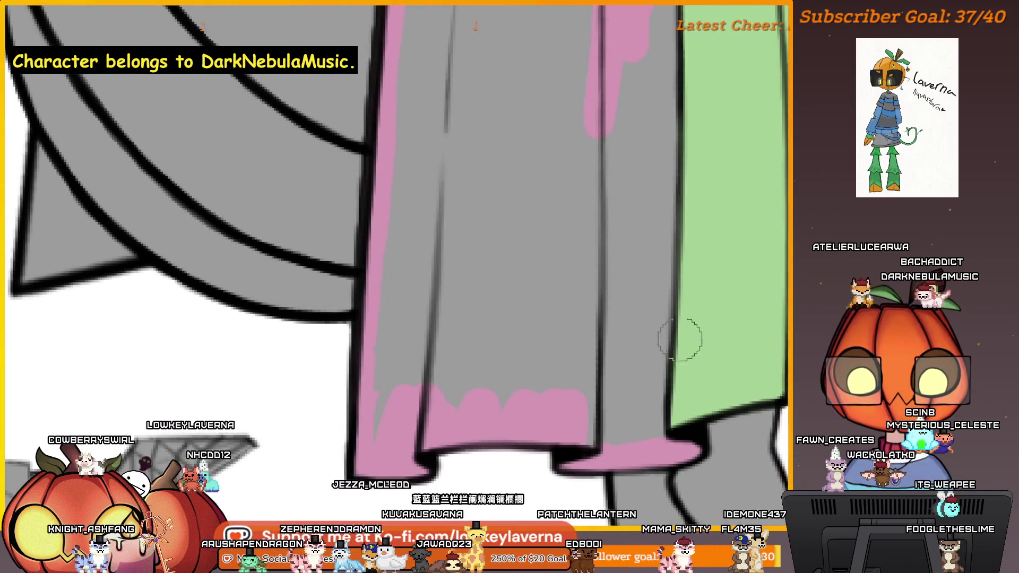
# Paint pink up the right half's outer edge, extending the stroke higher
pyautogui.moveTo(670, 449); pyautogui.dragTo(662, 334)
pyautogui.scroll(2, 662, 365)
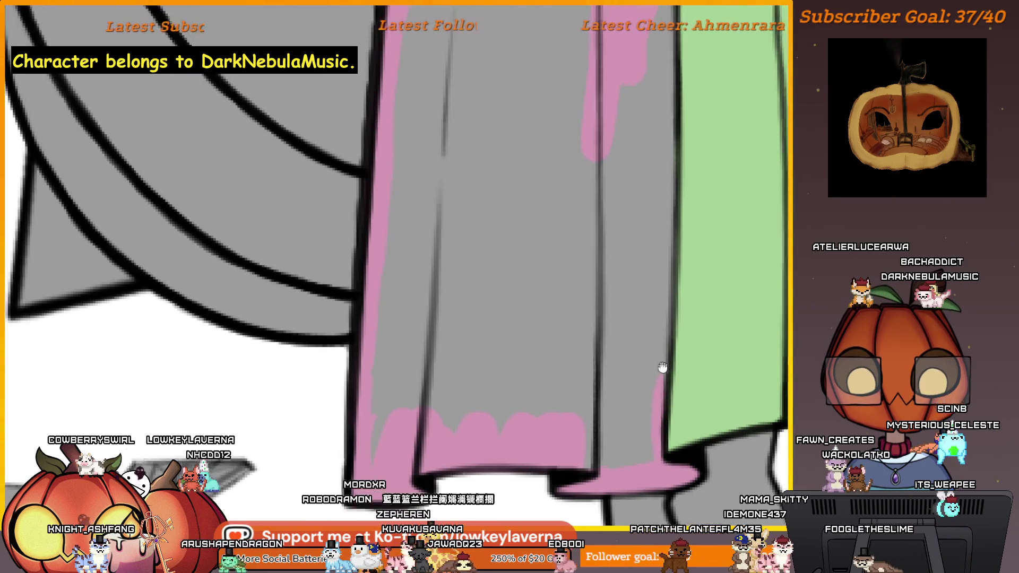
pyautogui.scroll(3, 662, 397)
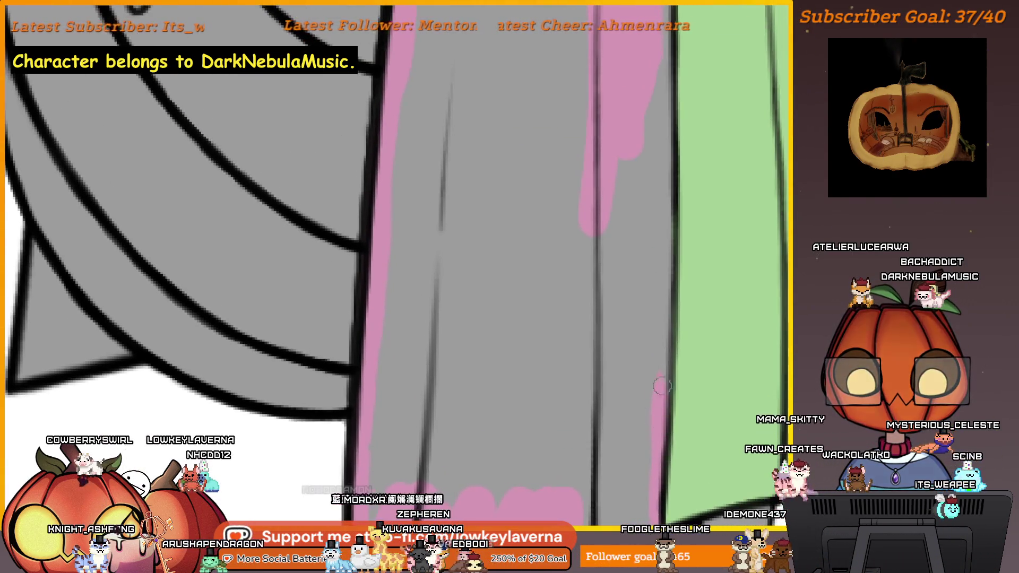
pyautogui.moveTo(662, 396); pyautogui.dragTo(664, 255)
pyautogui.scroll(4, 662, 387)
pyautogui.scroll(3, 666, 182)
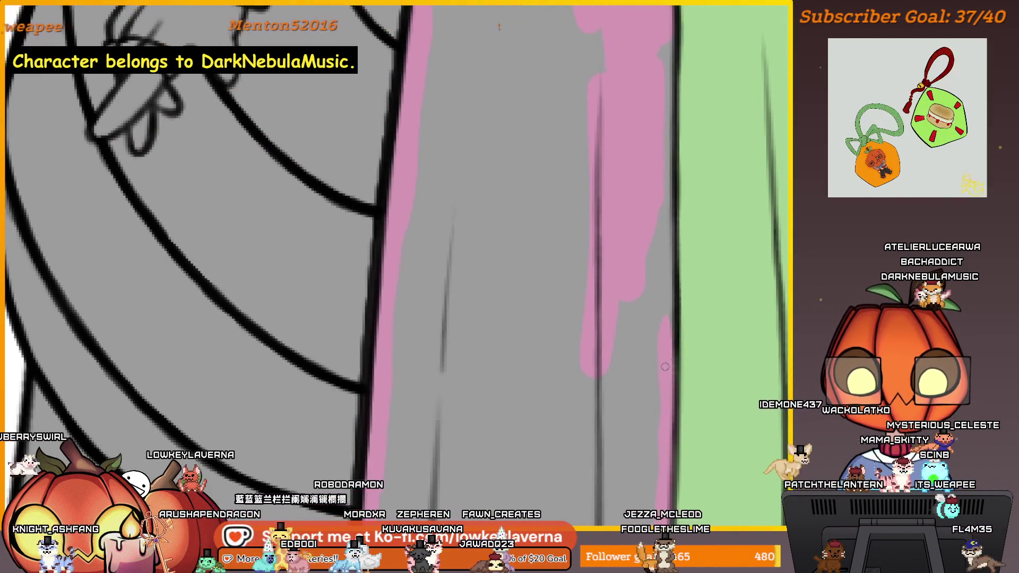
pyautogui.scroll(2, 669, 319)
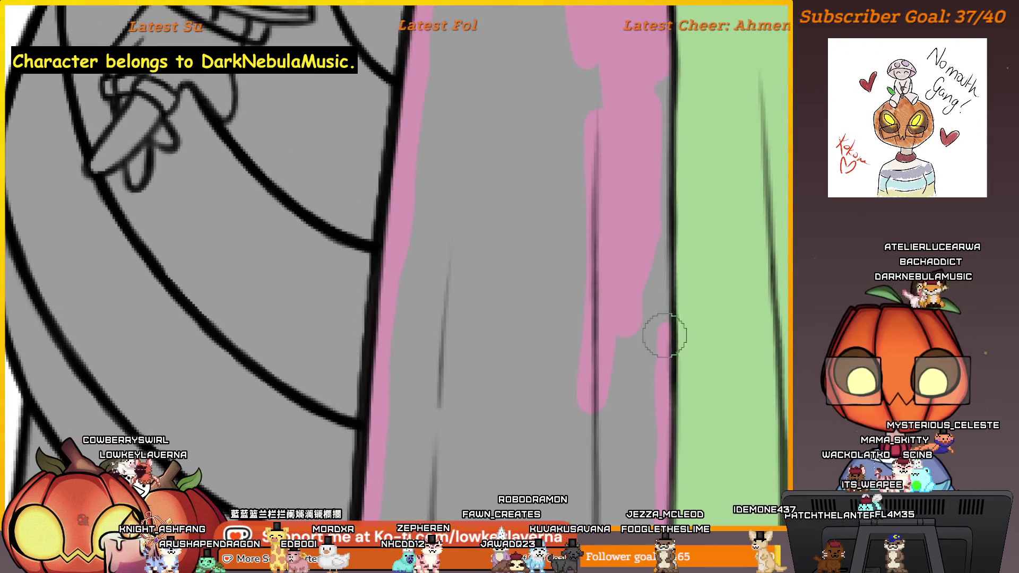
# Extend the thin pink stroke beside the green half further up the dress
pyautogui.moveTo(653, 309); pyautogui.dragTo(663, 354)
pyautogui.moveTo(671, 394); pyautogui.dragTo(673, 326)
pyautogui.moveTo(681, 226); pyautogui.dragTo(665, 301)
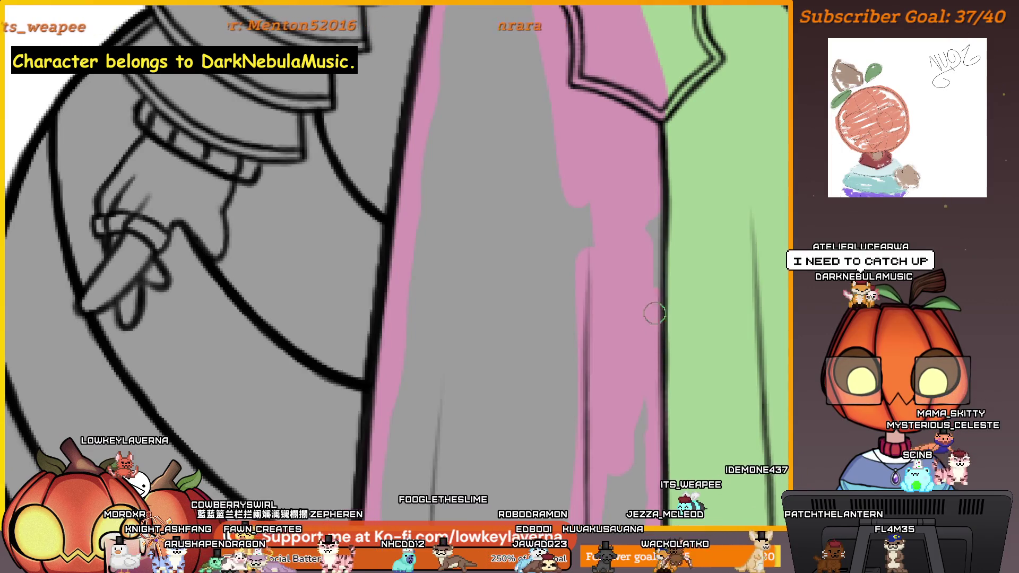
pyautogui.scroll(-10, 658, 212)
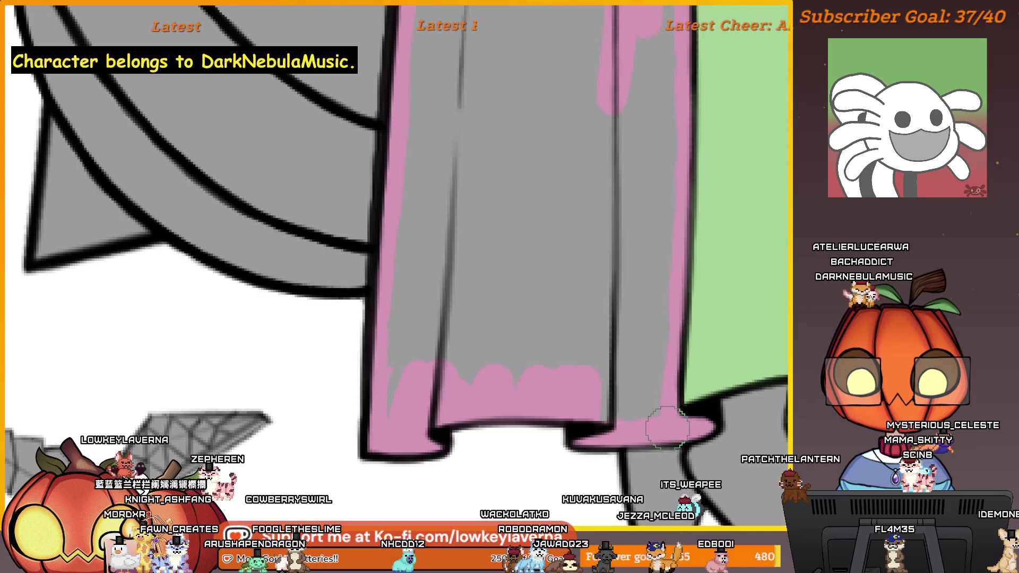
pyautogui.scroll(-3, 666, 429)
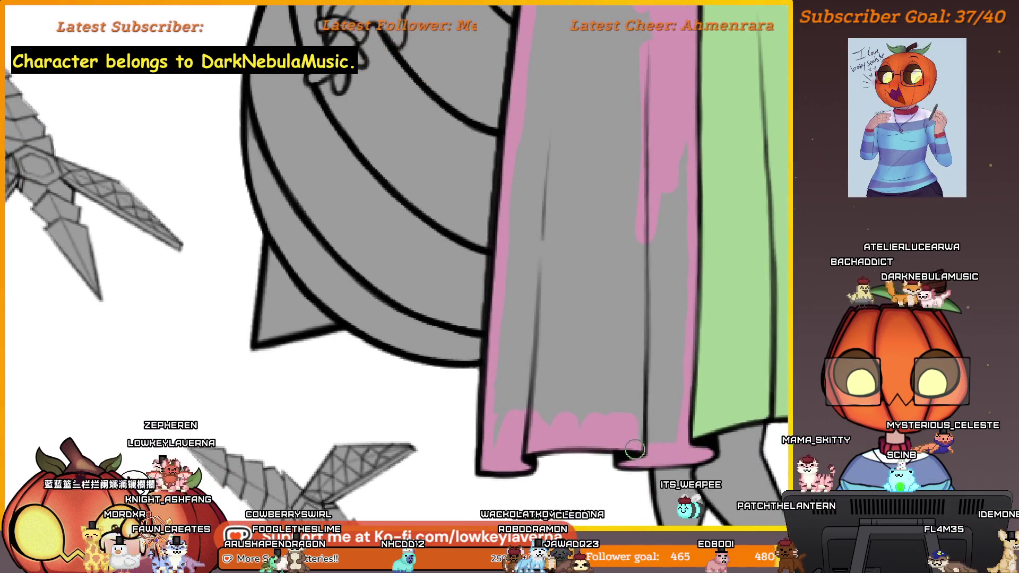
pyautogui.scroll(1, 681, 363)
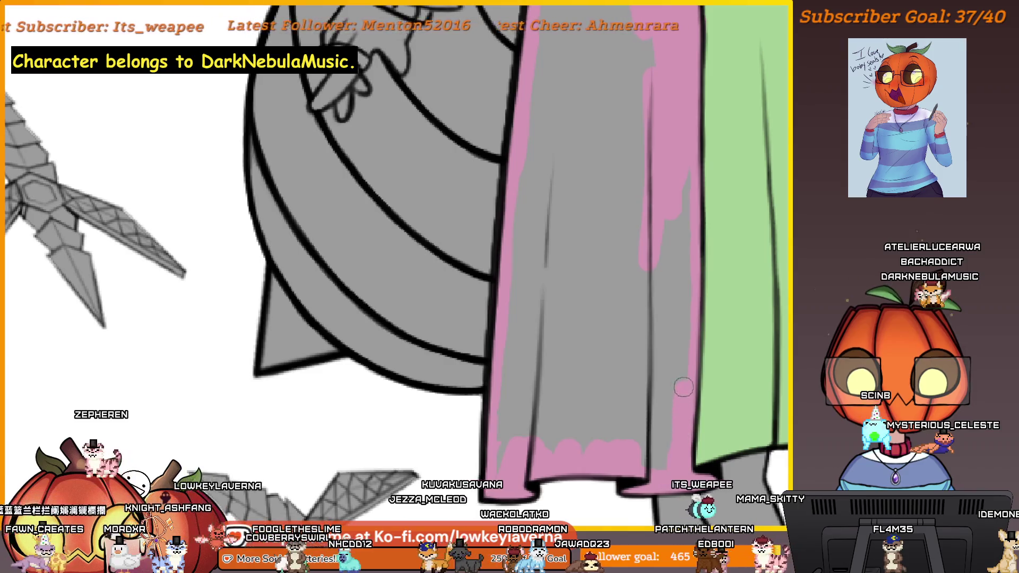
pyautogui.scroll(-3, 696, 203)
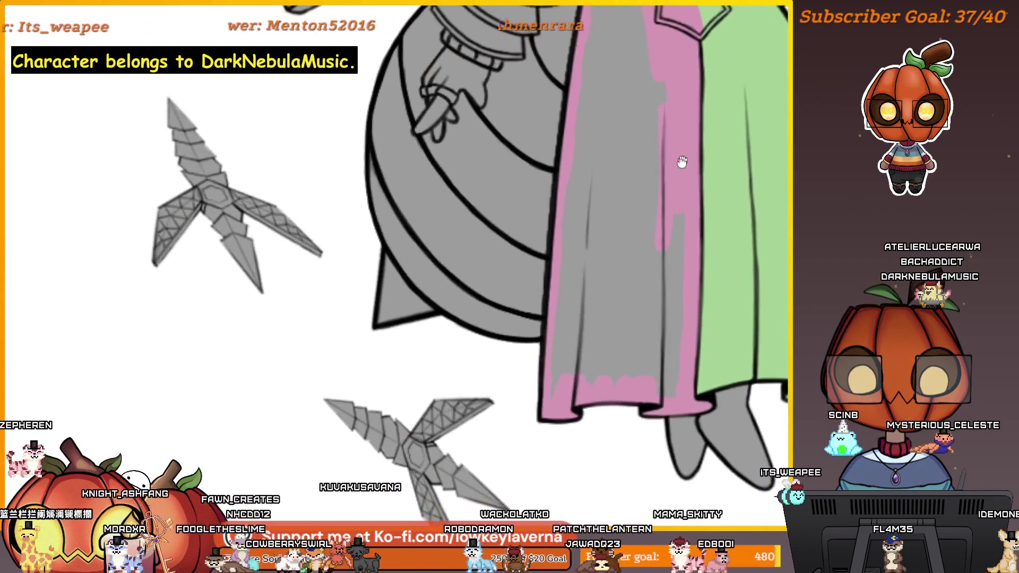
# Paint pink over the grey gap just under the top of the skirt's pink strip
pyautogui.scroll(2, 683, 164)
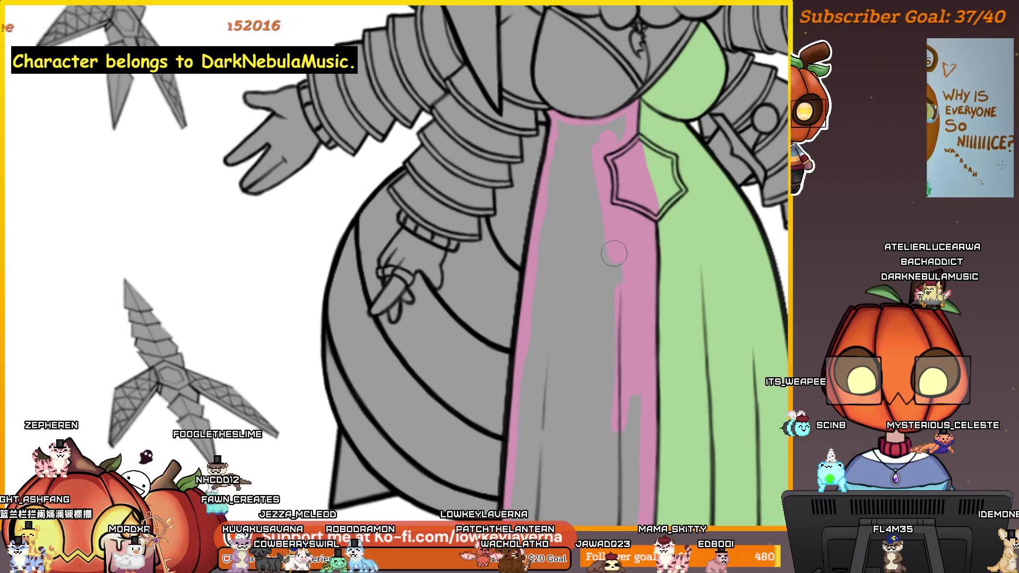
pyautogui.scroll(3, 653, 151)
pyautogui.scroll(2, 653, 151)
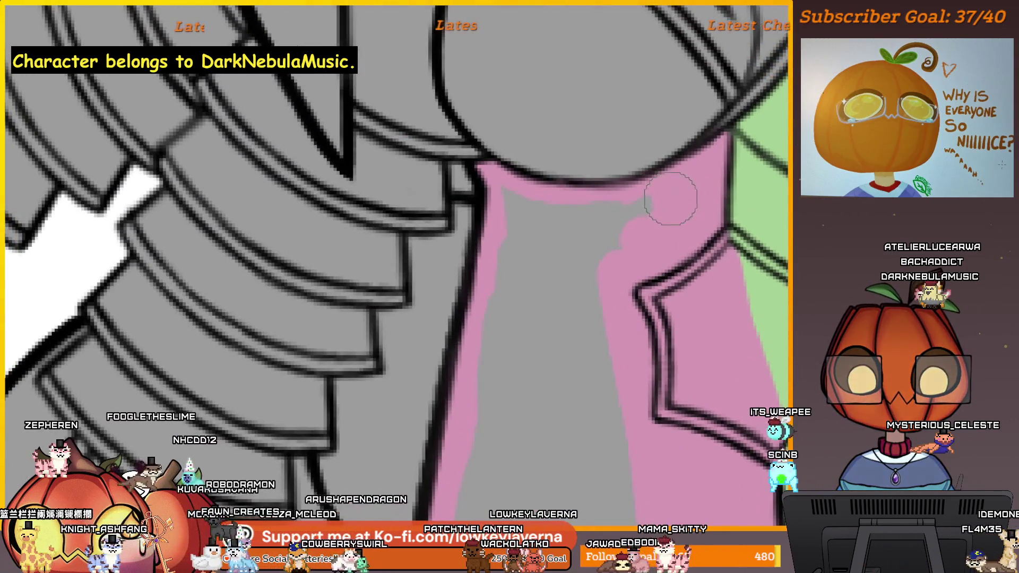
pyautogui.moveTo(670, 198)
pyautogui.mouseDown()
pyautogui.moveTo(609, 218)
pyautogui.moveTo(515, 210)
pyautogui.mouseUp()
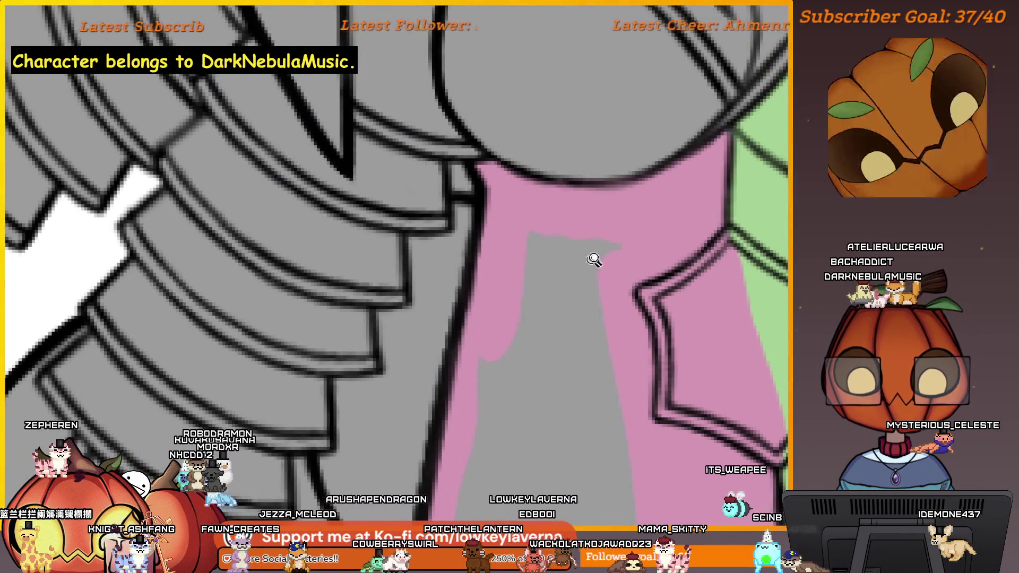
# Pan and zoom down the lower pink and green skirt to check the fill reaches the hem
pyautogui.scroll(-3, 594, 260)
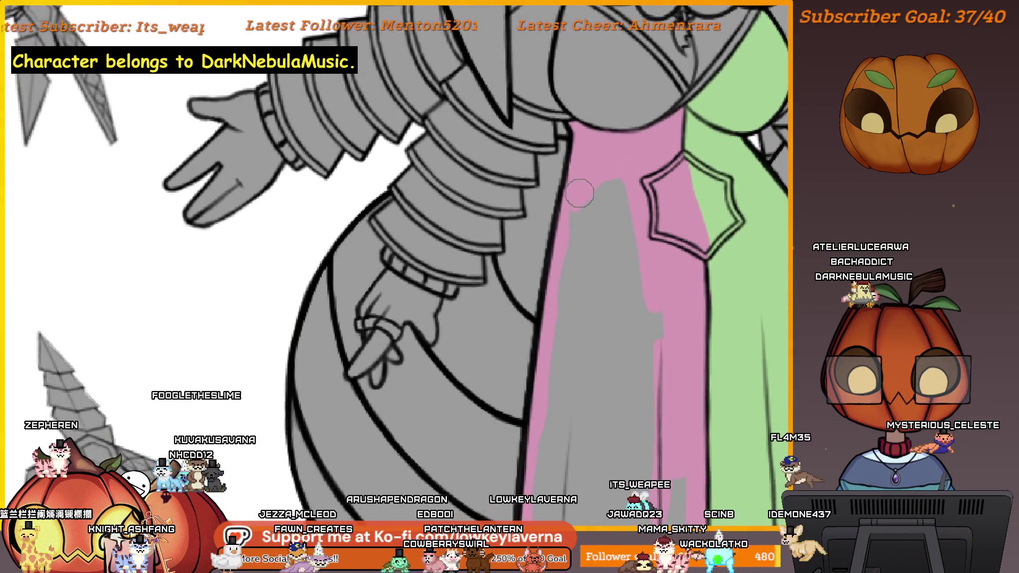
pyautogui.moveTo(574, 334)
pyautogui.mouseDown()
pyautogui.moveTo(591, 109)
pyautogui.moveTo(594, 196)
pyautogui.mouseUp()
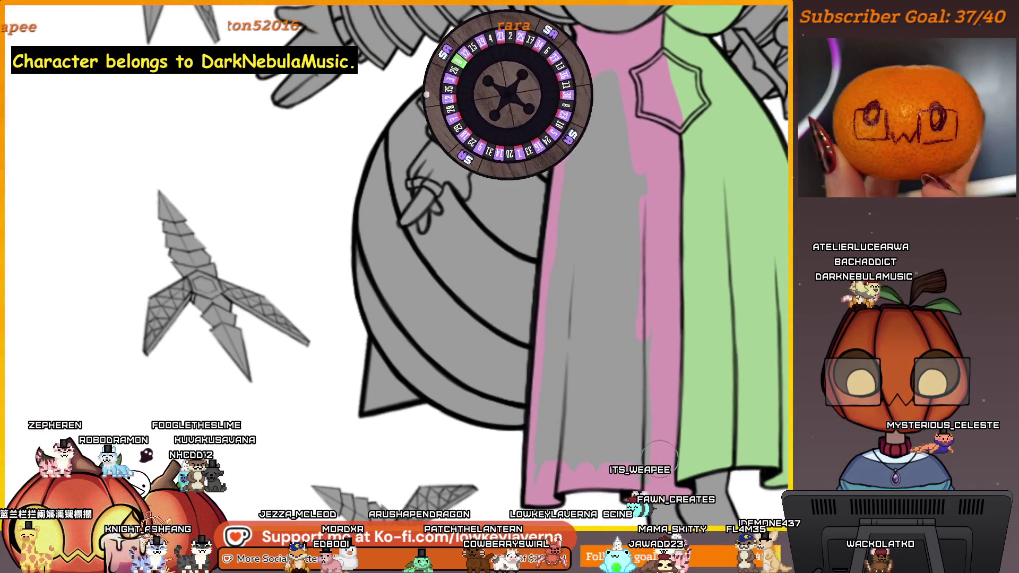
pyautogui.scroll(1, 660, 423)
pyautogui.scroll(-2, 671, 404)
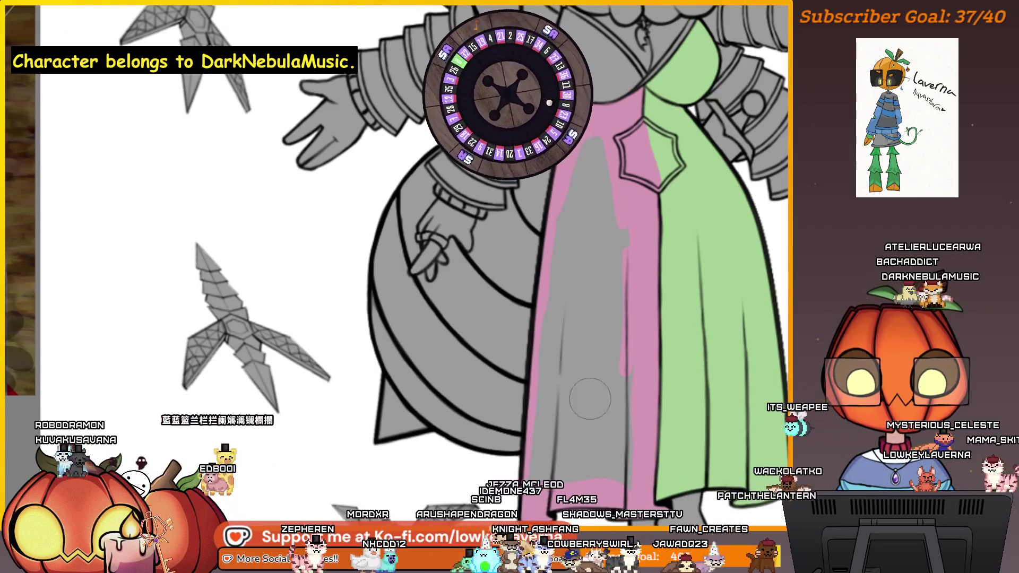
pyautogui.scroll(-2, 606, 257)
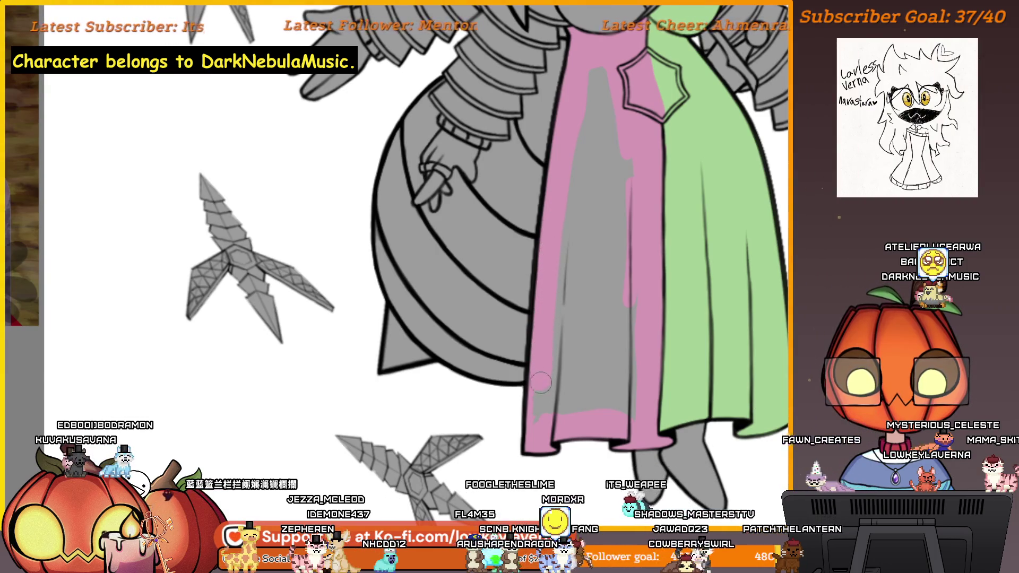
pyautogui.scroll(1, 642, 445)
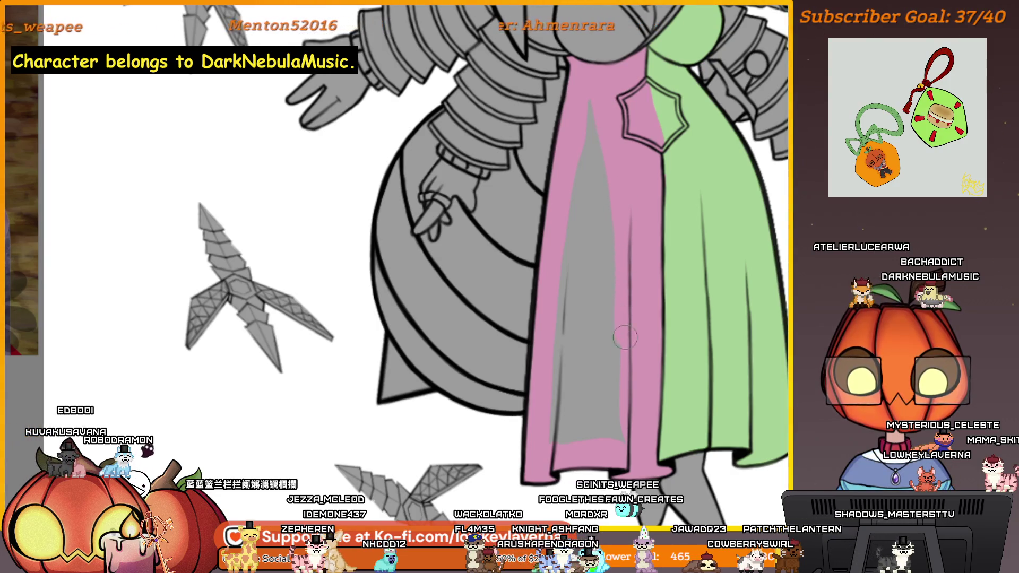
pyautogui.scroll(-2, 621, 425)
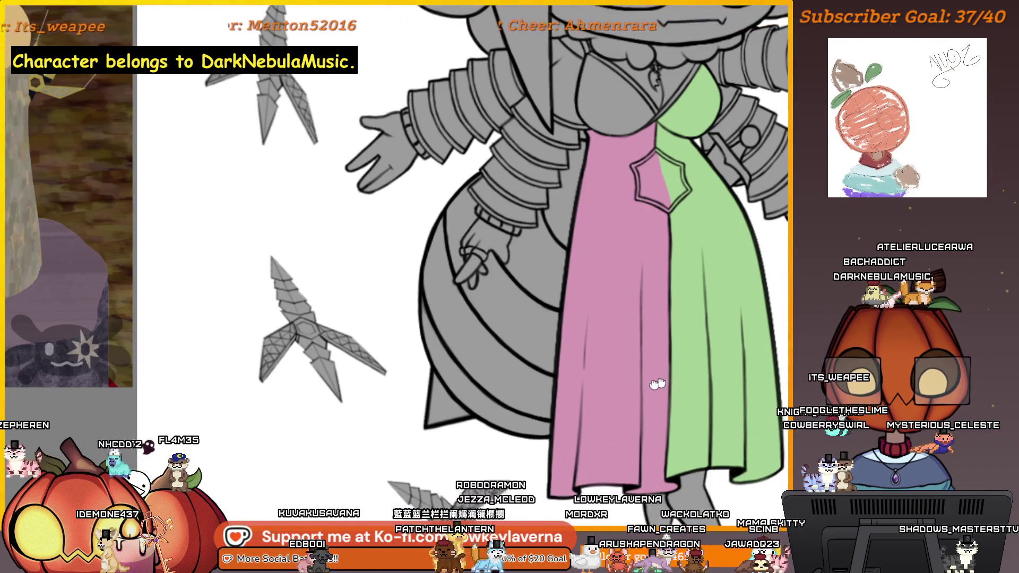
pyautogui.scroll(6, 658, 329)
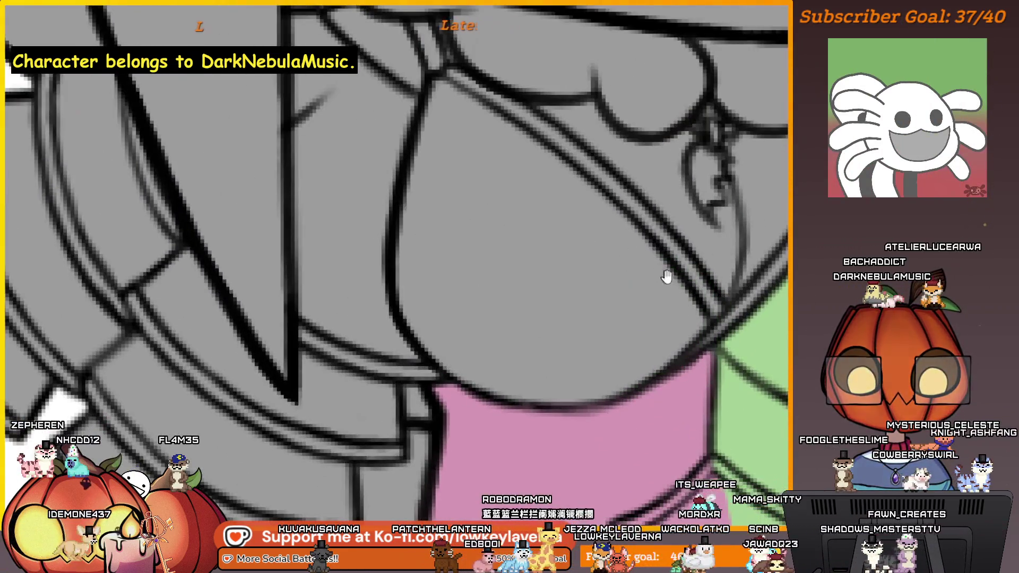
# Mirror the canvas view over the bodice and make the brush smaller
pyautogui.moveTo(665, 277)
pyautogui.mouseDown()
pyautogui.moveTo(720, 401)
pyautogui.moveTo(738, 392)
pyautogui.mouseUp()
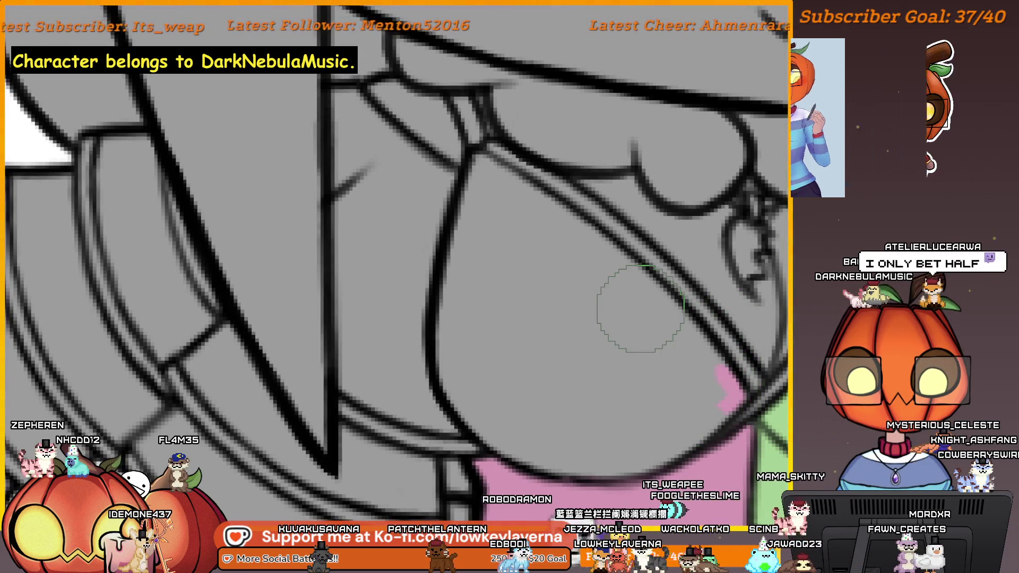
pyautogui.press('m')
pyautogui.moveTo(353, 395)
pyautogui.mouseDown()
pyautogui.moveTo(451, 346)
pyautogui.moveTo(648, 357)
pyautogui.mouseUp()
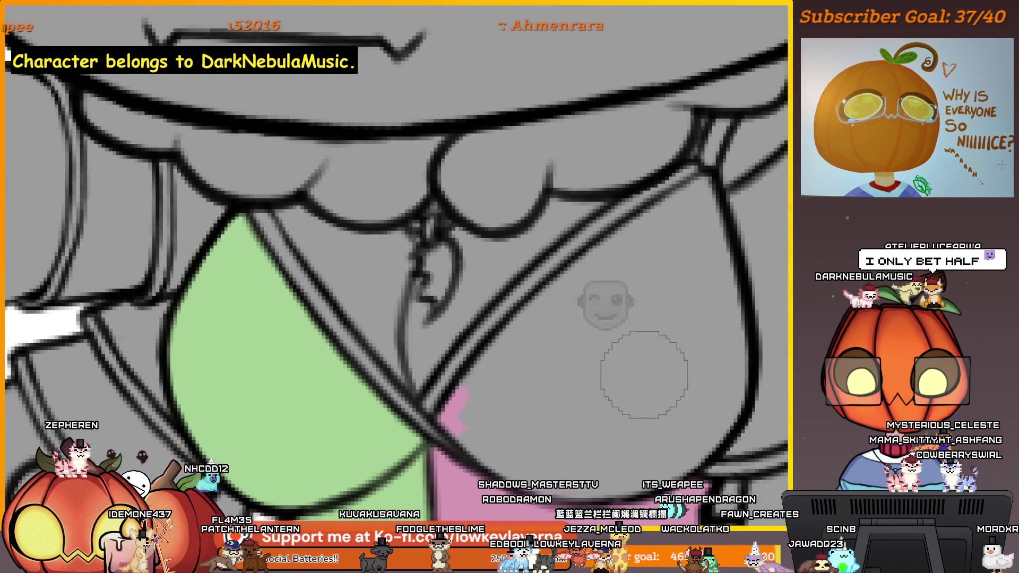
pyautogui.press('[')
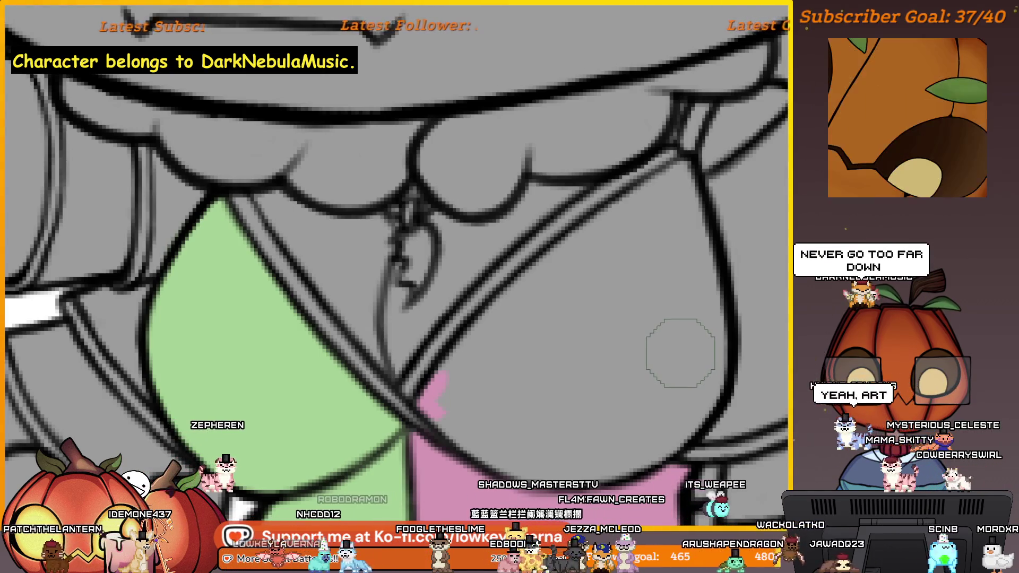
pyautogui.moveTo(708, 356); pyautogui.dragTo(697, 345)
pyautogui.scroll(-2, 697, 345)
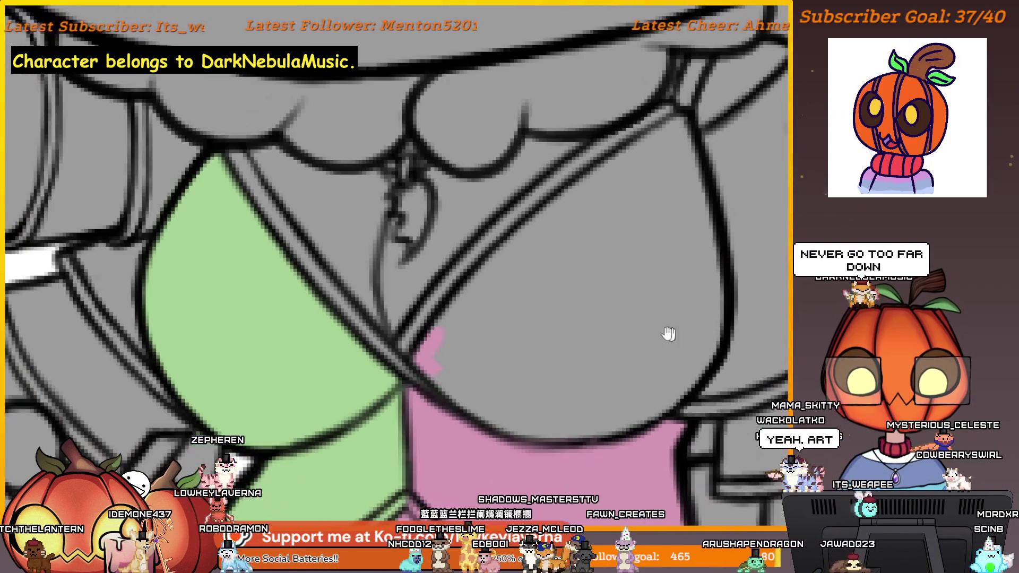
# Paint pink along the bodice's outer edge, enlarging the brush to widen the fill
pyautogui.moveTo(652, 300)
pyautogui.mouseDown()
pyautogui.moveTo(663, 322)
pyautogui.moveTo(710, 207)
pyautogui.mouseUp()
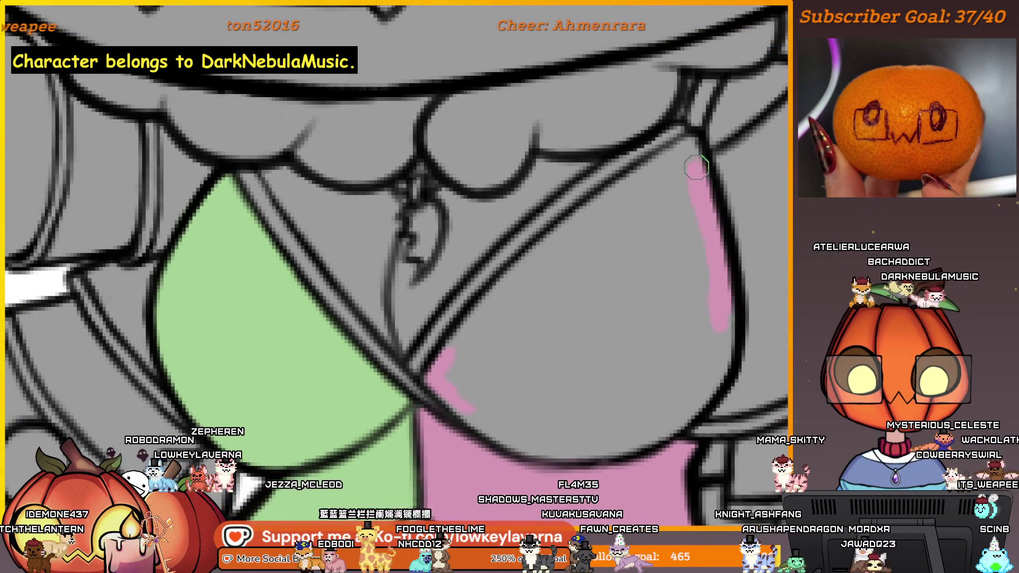
pyautogui.moveTo(595, 209)
pyautogui.keyDown('shift'); pyautogui.mouseDown()
pyautogui.moveTo(603, 216)
pyautogui.moveTo(614, 192)
pyautogui.mouseUp(); pyautogui.keyUp('shift')
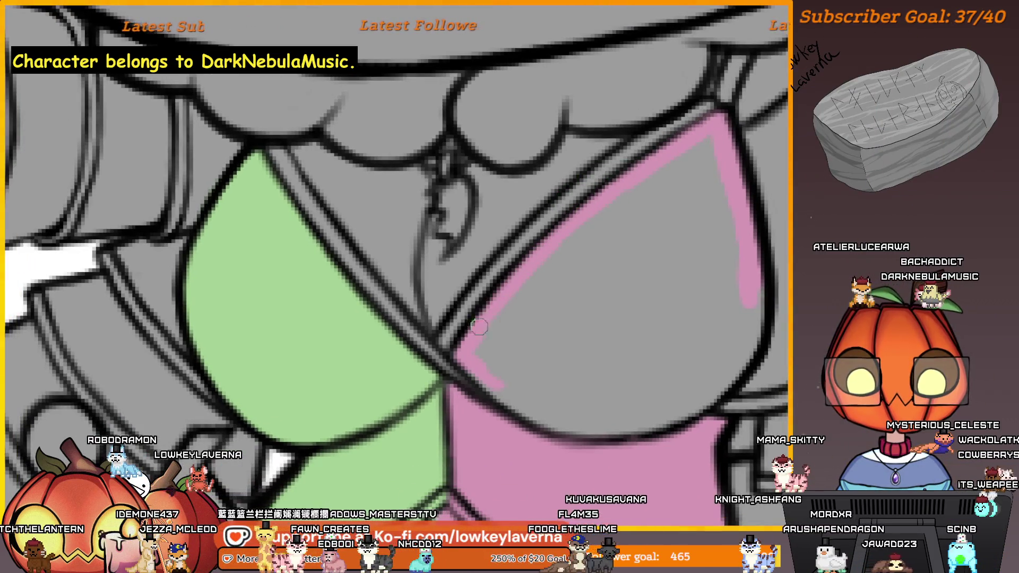
pyautogui.moveTo(578, 268); pyautogui.dragTo(563, 255)
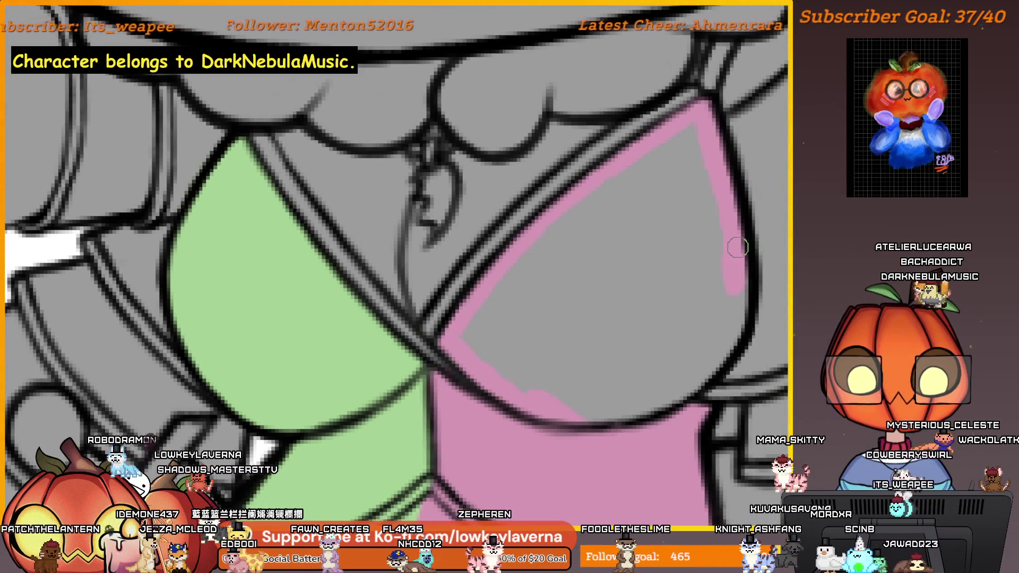
pyautogui.moveTo(738, 247); pyautogui.dragTo(737, 303)
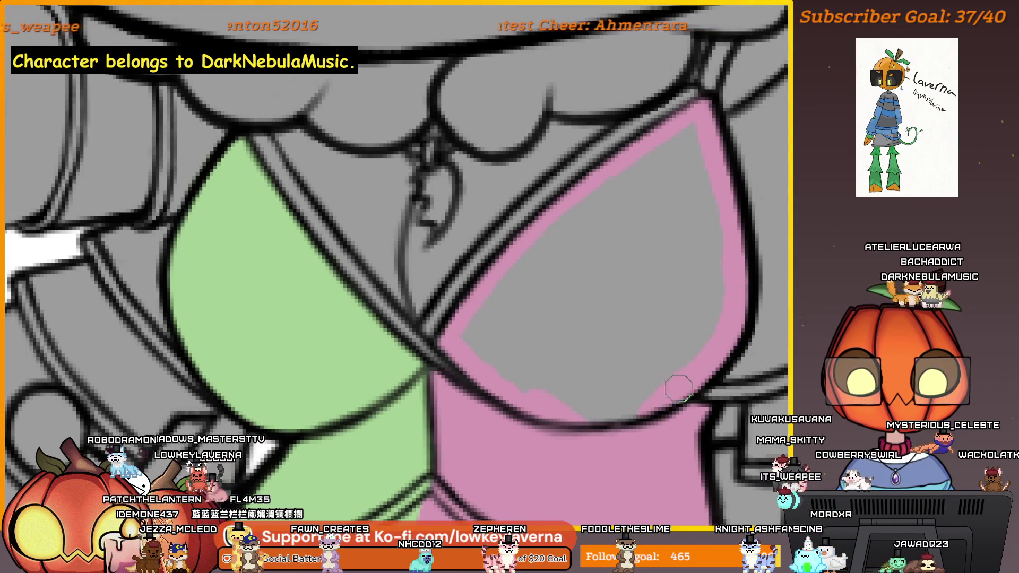
pyautogui.moveTo(603, 375); pyautogui.dragTo(640, 400)
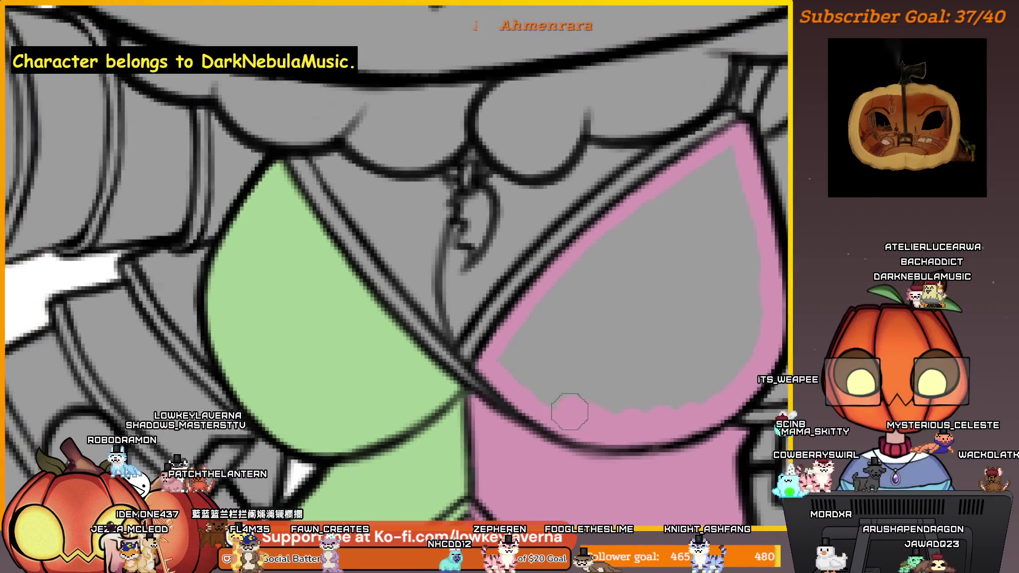
pyautogui.moveTo(652, 363); pyautogui.dragTo(607, 372)
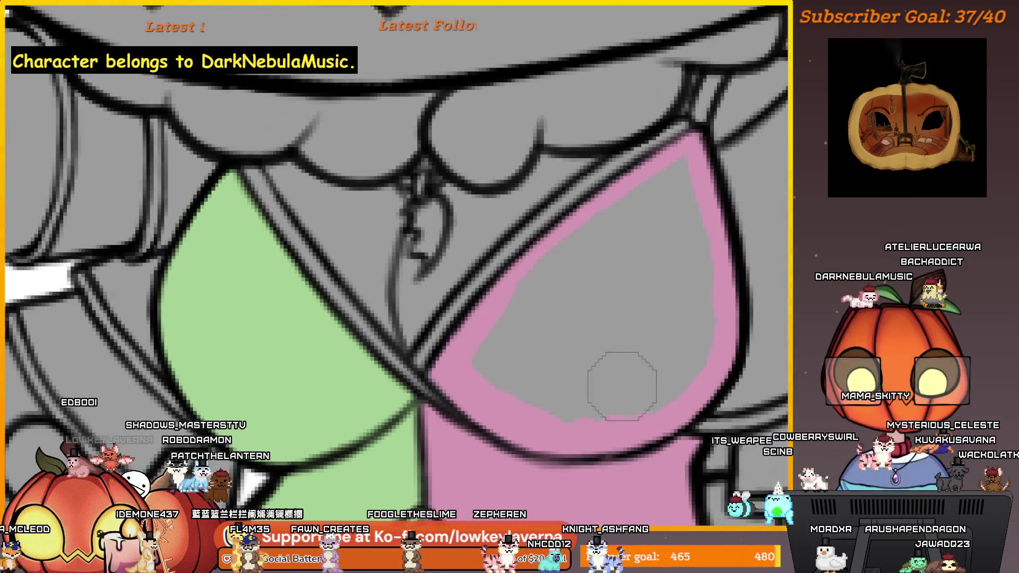
pyautogui.moveTo(684, 399); pyautogui.dragTo(707, 271)
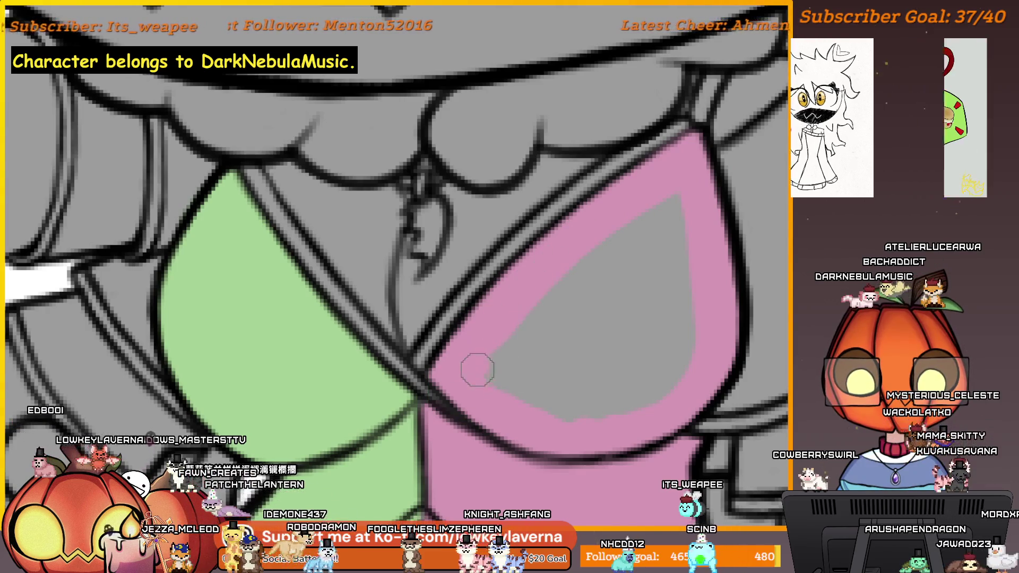
# Cover the bodice's remaining grey patch with pink, then zoom out over the dress
pyautogui.moveTo(476, 366); pyautogui.dragTo(658, 381)
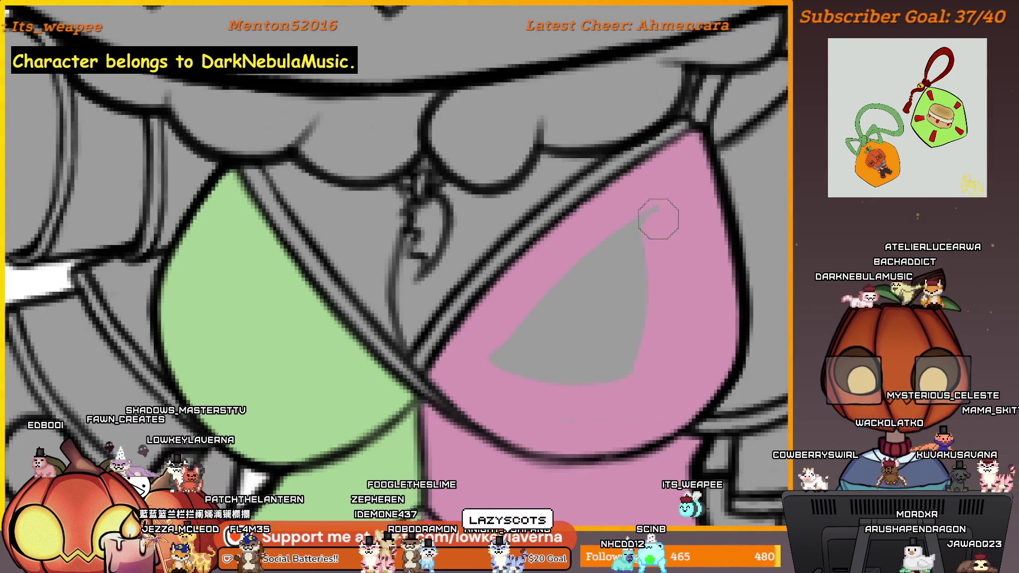
pyautogui.scroll(-3, 635, 342)
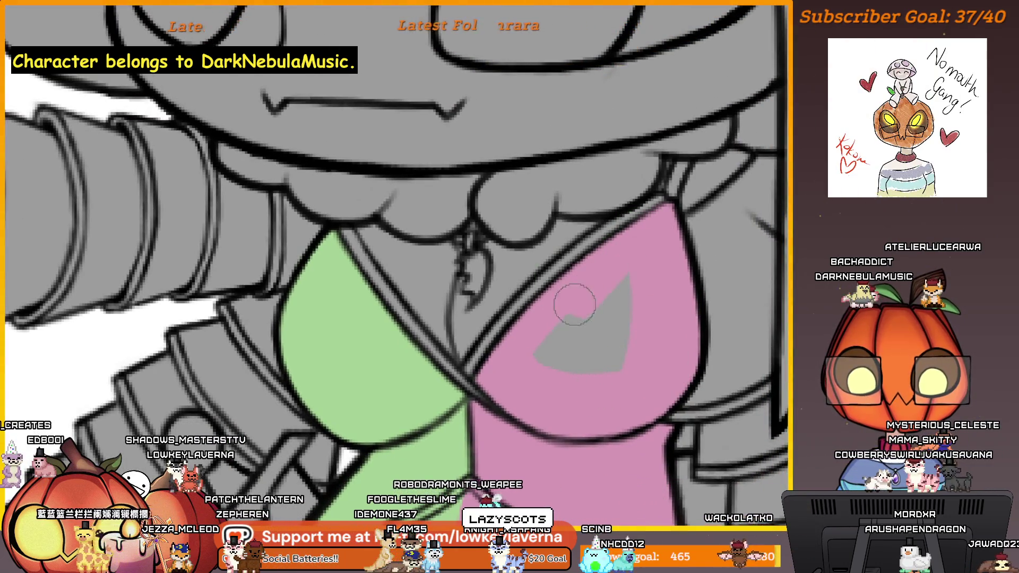
pyautogui.moveTo(575, 304); pyautogui.dragTo(559, 368)
pyautogui.moveTo(654, 392); pyautogui.dragTo(659, 386)
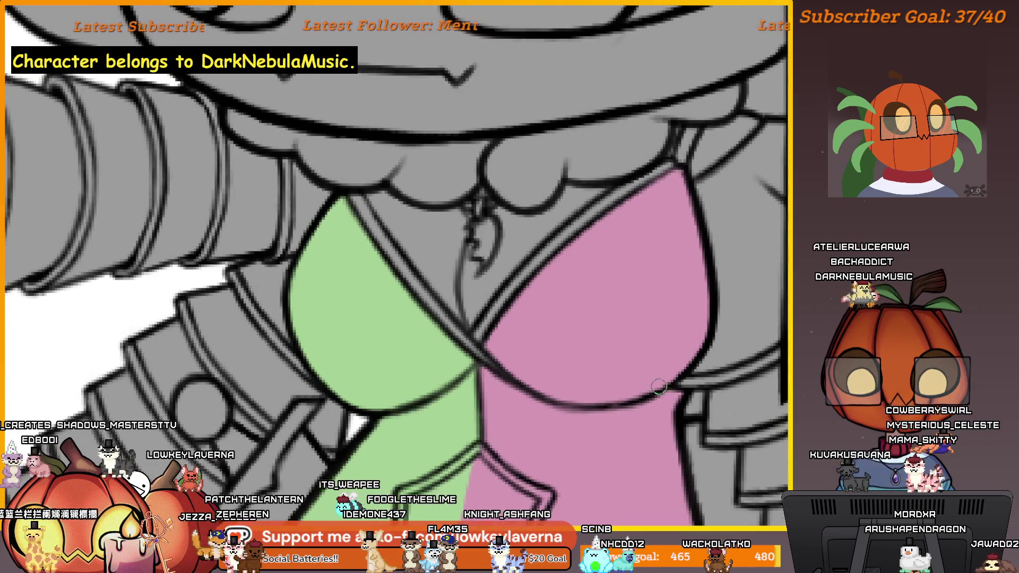
pyautogui.scroll(-2, 607, 351)
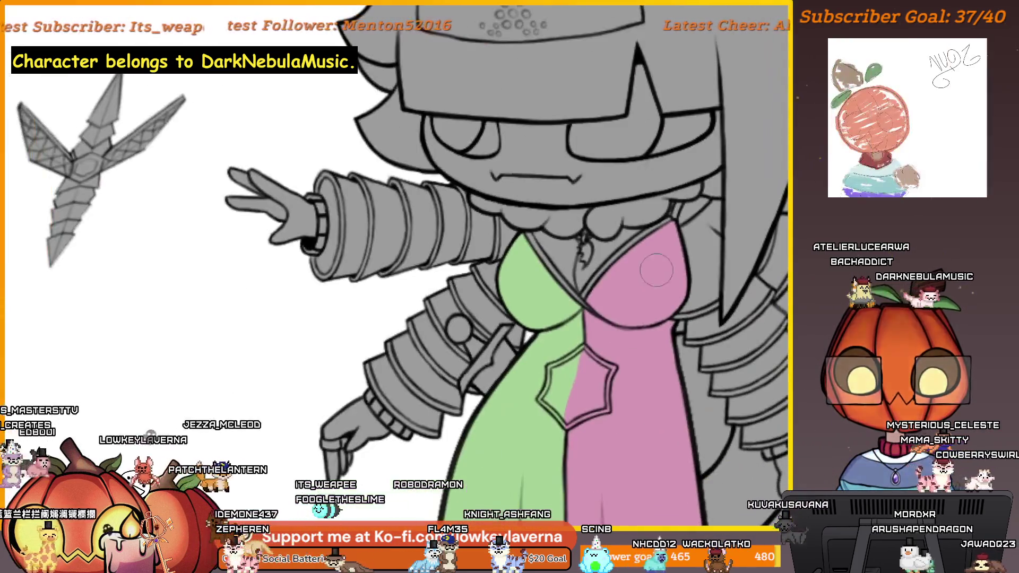
pyautogui.moveTo(664, 326); pyautogui.dragTo(675, 225)
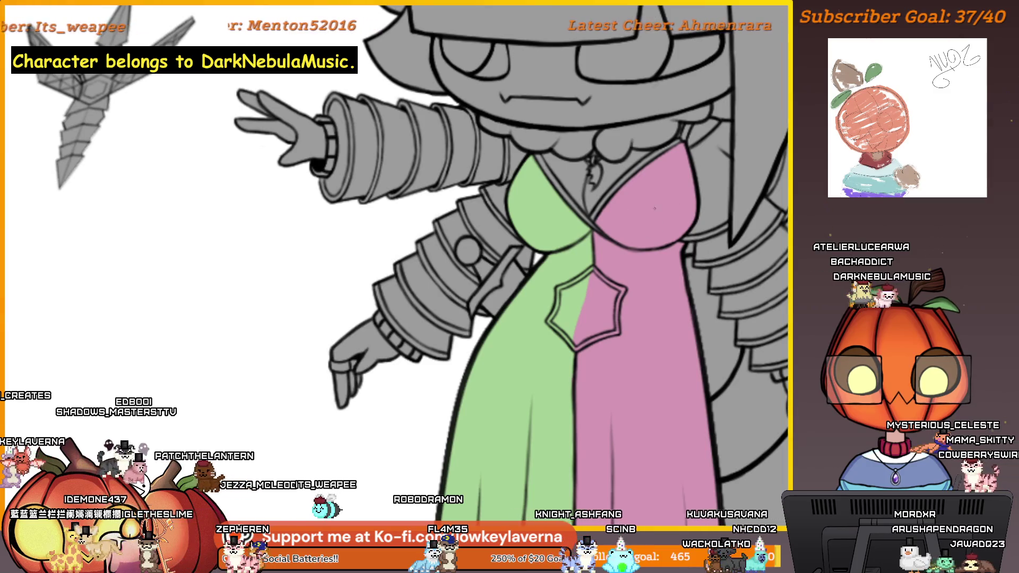
pyautogui.scroll(-3, 653, 233)
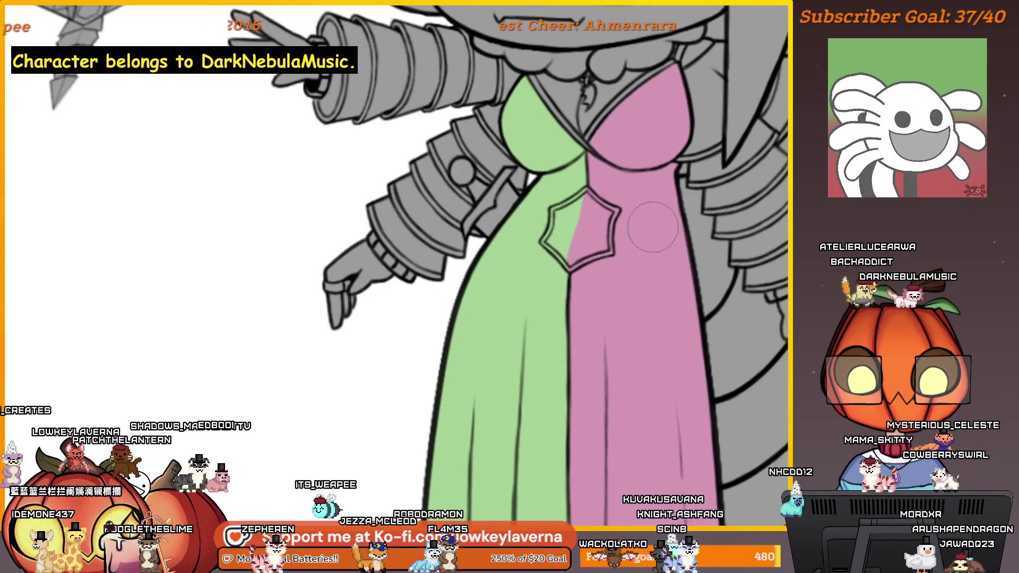
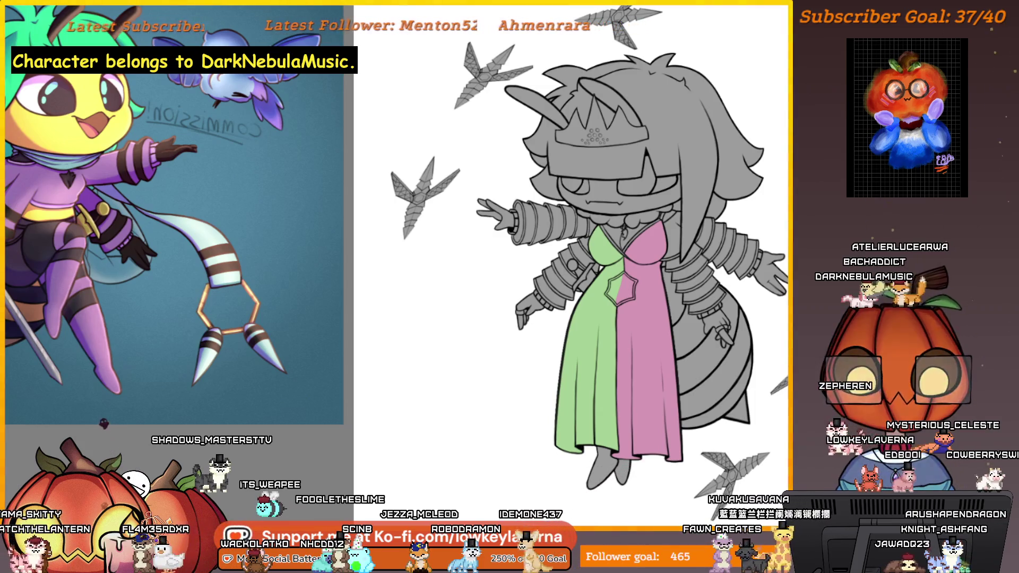
# Frame the dress hem, glancing at the reference render along the way
pyautogui.moveTo(644, 341); pyautogui.dragTo(580, 318)
pyautogui.scroll(3, 547, 361)
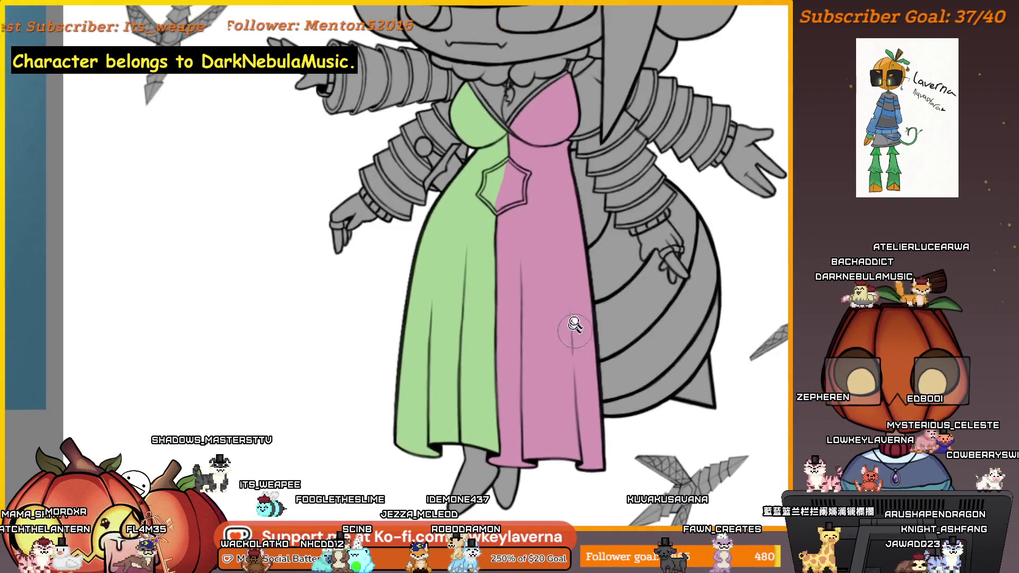
pyautogui.scroll(-4, 511, 330)
pyautogui.scroll(1, 308, 334)
pyautogui.moveTo(308, 335)
pyautogui.mouseDown()
pyautogui.moveTo(647, 330)
pyautogui.moveTo(276, 340)
pyautogui.moveTo(368, 353)
pyautogui.mouseUp()
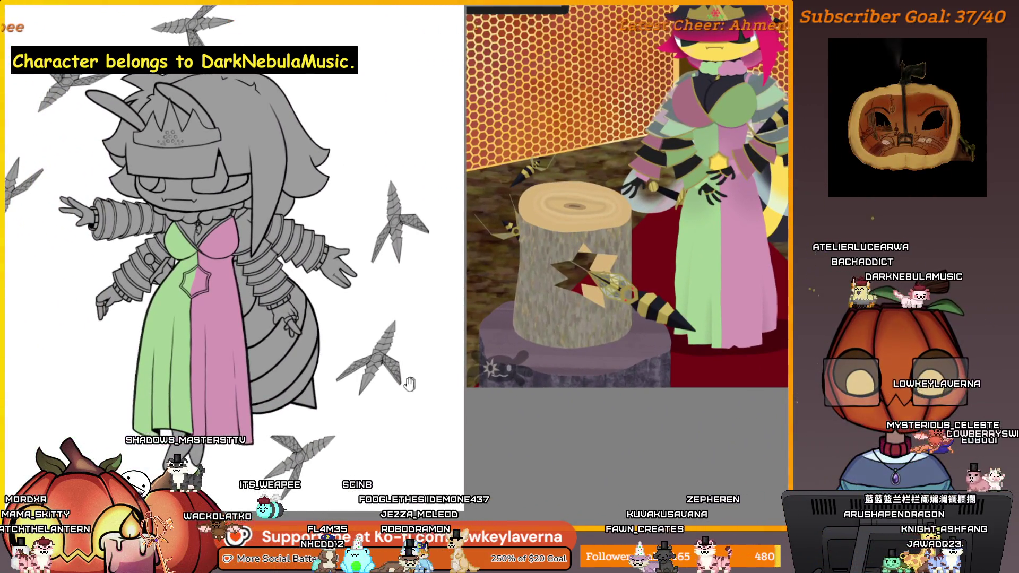
pyautogui.moveTo(393, 387)
pyautogui.mouseDown()
pyautogui.moveTo(518, 353)
pyautogui.moveTo(598, 303)
pyautogui.mouseUp()
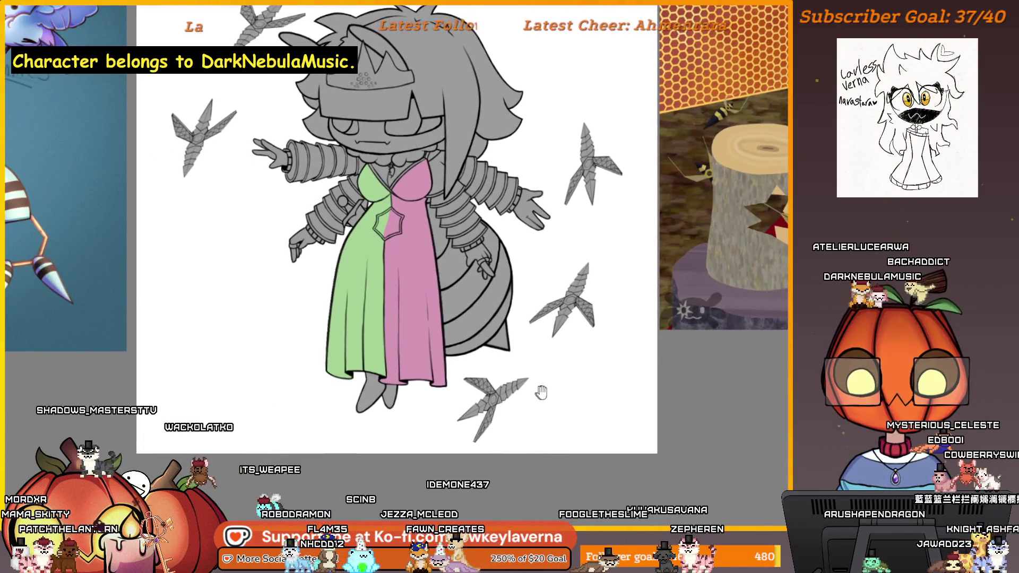
pyautogui.moveTo(542, 391)
pyautogui.mouseDown()
pyautogui.moveTo(424, 439)
pyautogui.moveTo(719, 332)
pyautogui.mouseUp()
pyautogui.scroll(5, 610, 266)
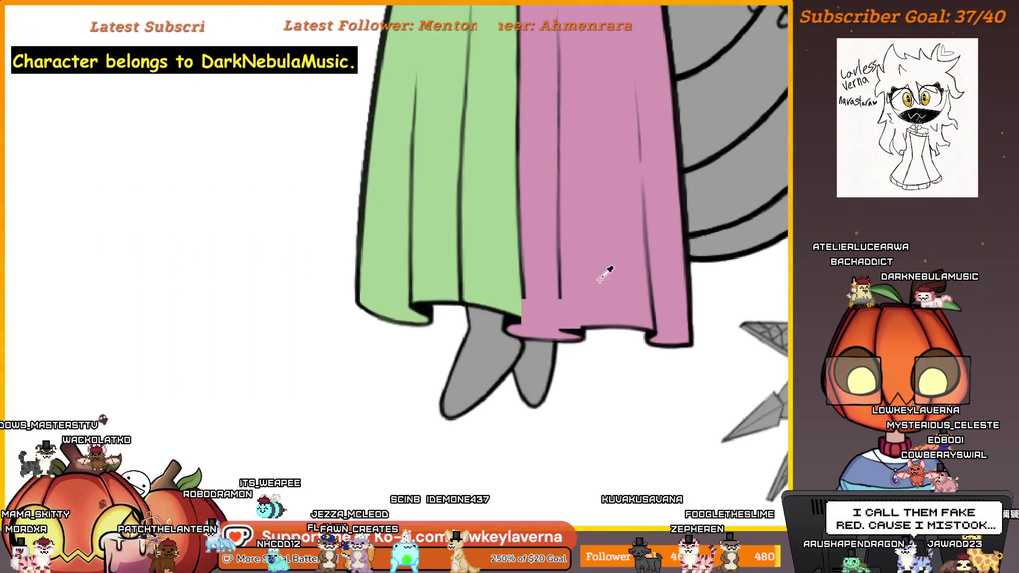
pyautogui.scroll(3, 576, 351)
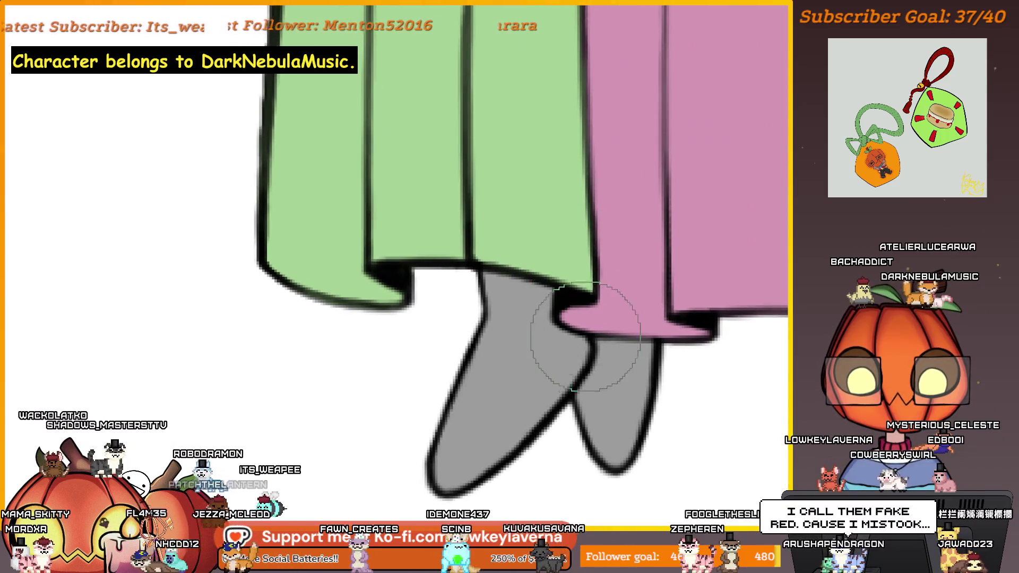
# Paint a pink stroke on the grey leg just below the pink dress hem
pyautogui.moveTo(600, 337)
pyautogui.mouseDown()
pyautogui.moveTo(616, 318)
pyautogui.moveTo(579, 294)
pyautogui.mouseUp()
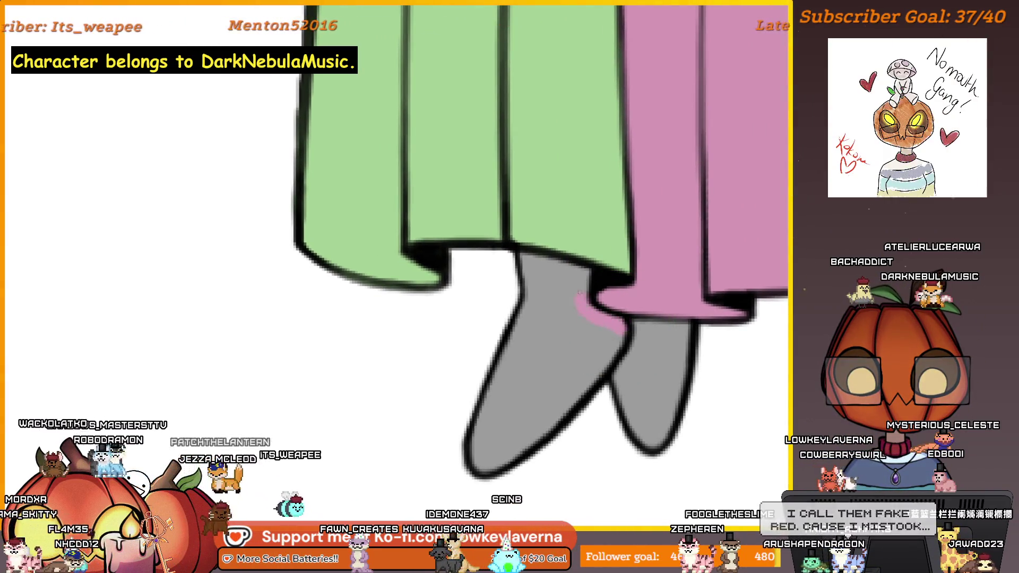
pyautogui.scroll(-3, 580, 349)
pyautogui.moveTo(638, 299); pyautogui.dragTo(627, 323)
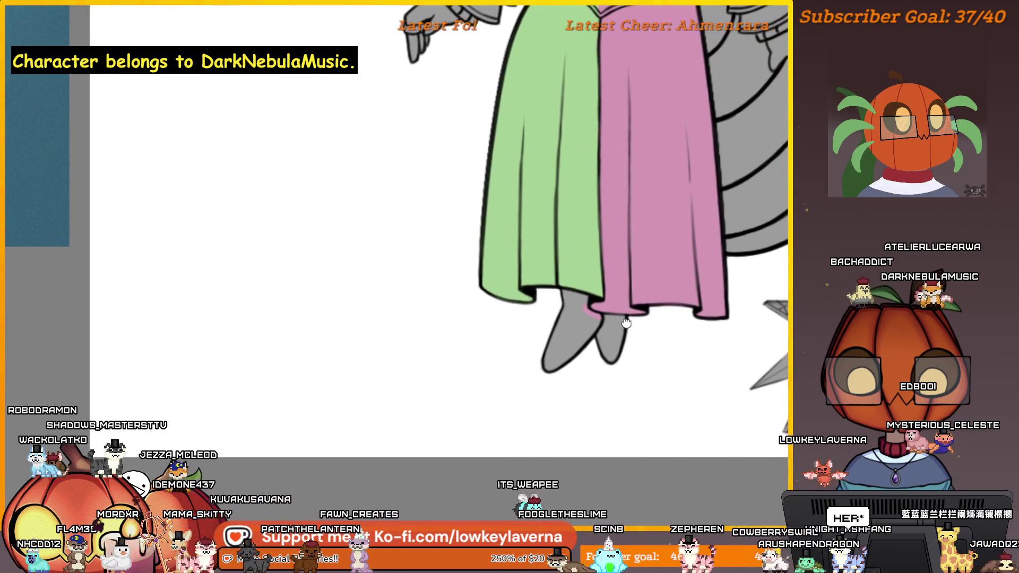
pyautogui.scroll(-4, 627, 323)
pyautogui.scroll(1, 774, 272)
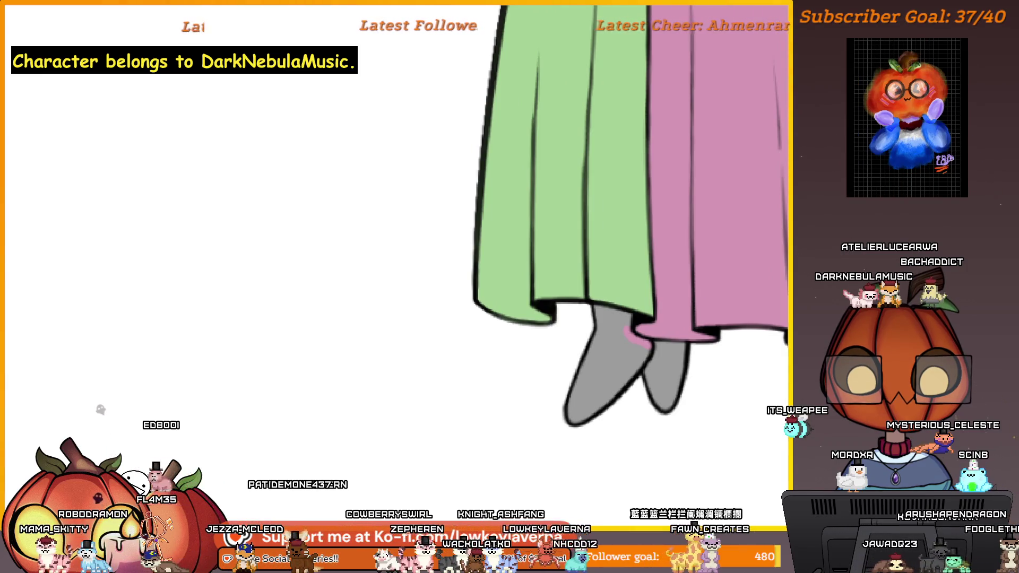
# Zoom onto the feet and make the brush much larger
pyautogui.scroll(3, 654, 314)
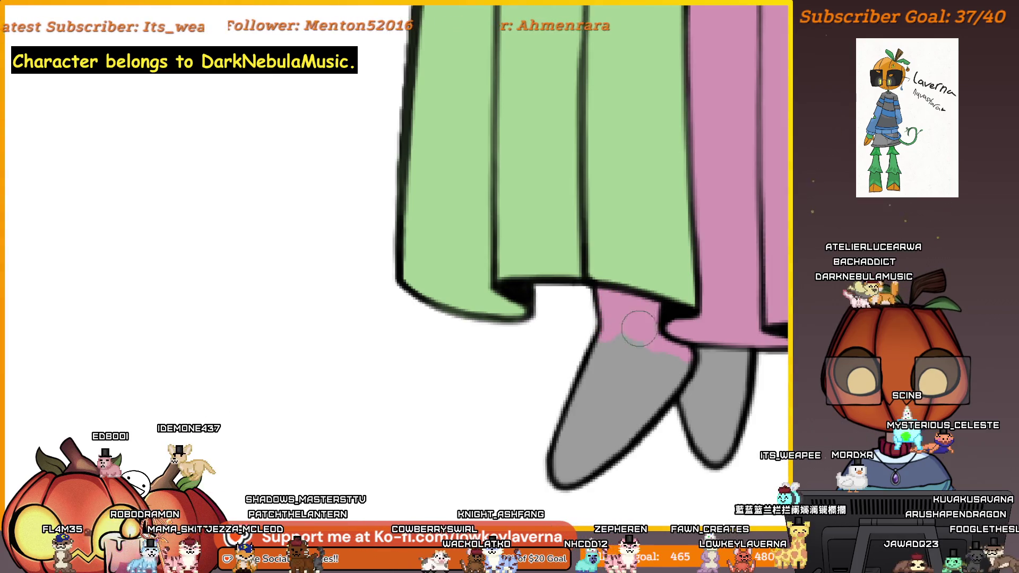
pyautogui.scroll(-1, 660, 354)
pyautogui.press(']')
pyautogui.press(']')
pyautogui.press(']')
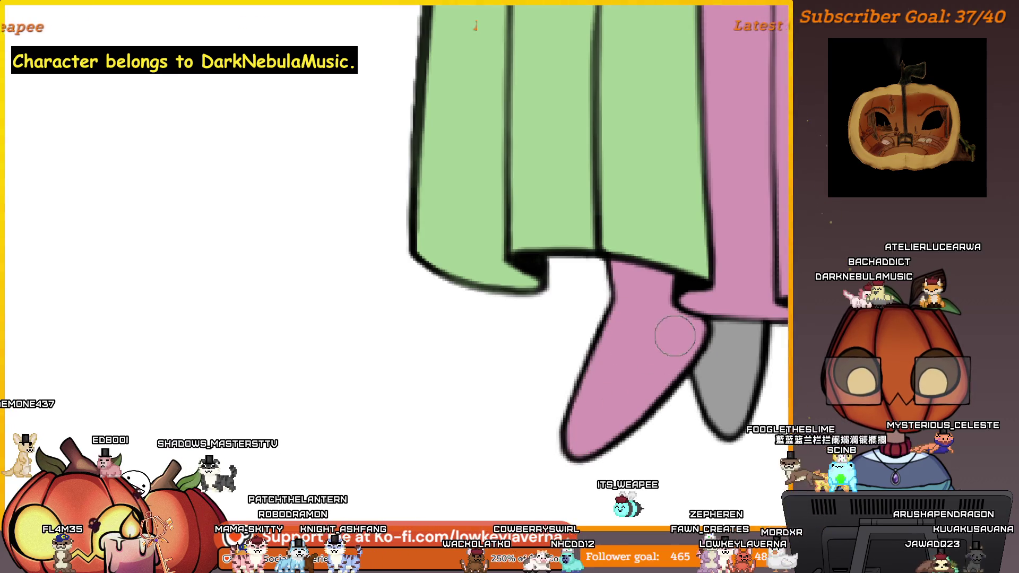
pyautogui.scroll(2, 675, 336)
pyautogui.hscroll(3, 674, 337)
pyautogui.press(']')
pyautogui.press(']')
pyautogui.press(']')
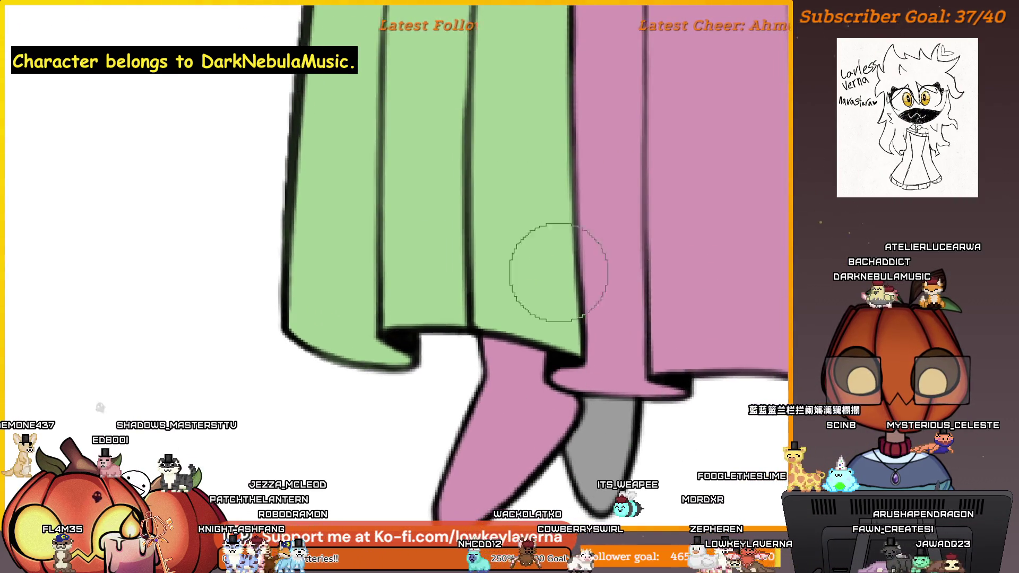
pyautogui.scroll(-2, 559, 272)
# Paint the grey foot and leg green, covering all the remaining grey
pyautogui.moveTo(609, 358); pyautogui.dragTo(658, 345)
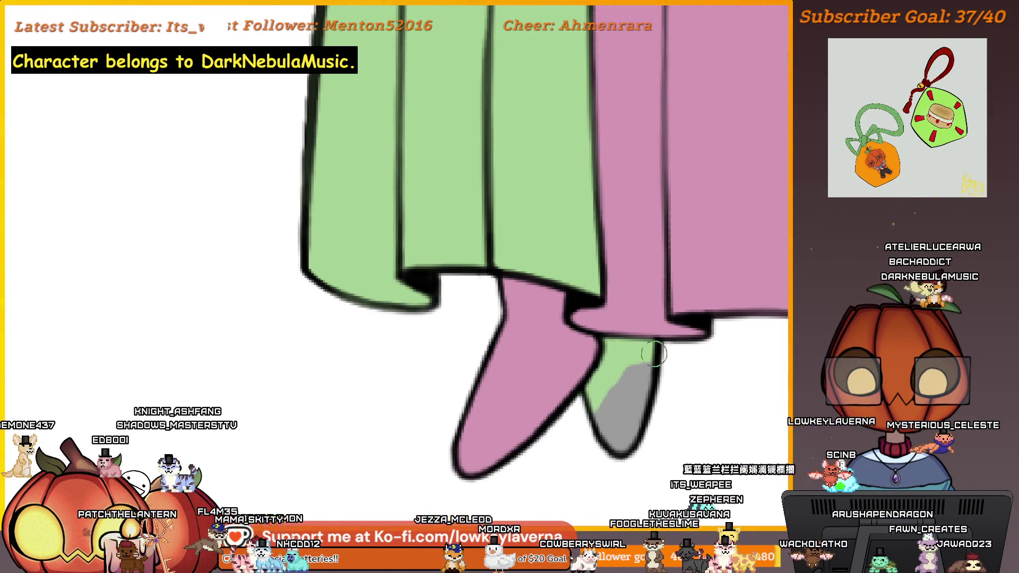
pyautogui.moveTo(639, 439); pyautogui.dragTo(619, 402)
pyautogui.scroll(-5, 645, 344)
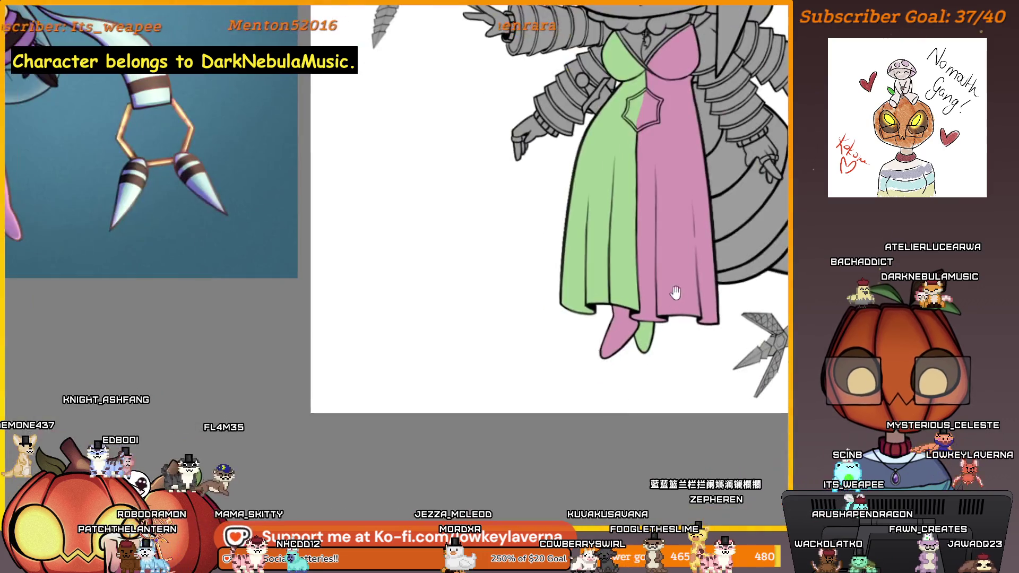
pyautogui.scroll(3, 596, 428)
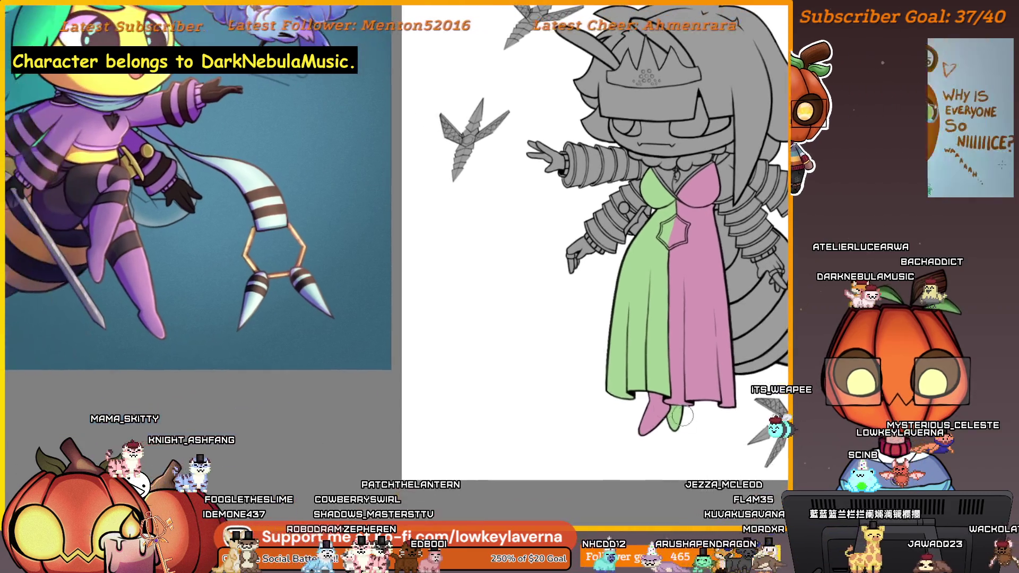
# Compare with the reference render, then repaint the pink leg a darker mauve
pyautogui.moveTo(626, 396)
pyautogui.mouseDown()
pyautogui.moveTo(619, 382)
pyautogui.moveTo(388, 422)
pyautogui.mouseUp()
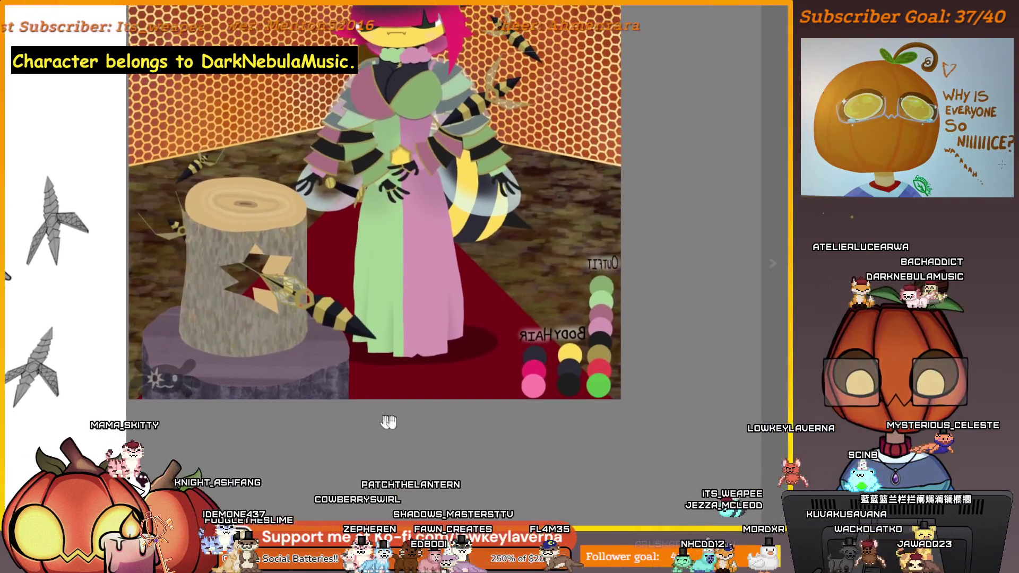
pyautogui.moveTo(101, 441); pyautogui.dragTo(611, 382)
pyautogui.scroll(10, 590, 287)
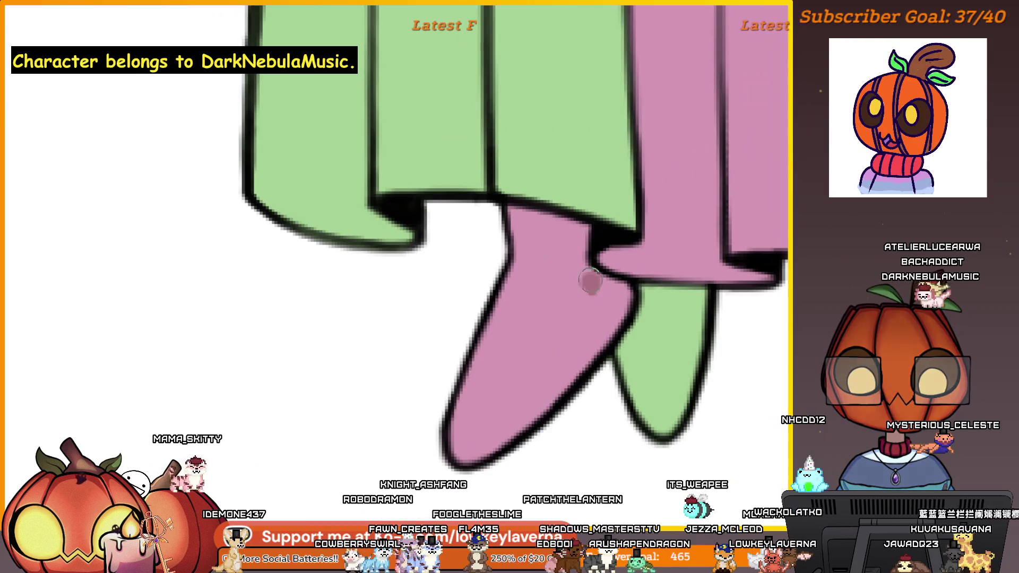
pyautogui.moveTo(591, 282); pyautogui.dragTo(574, 249)
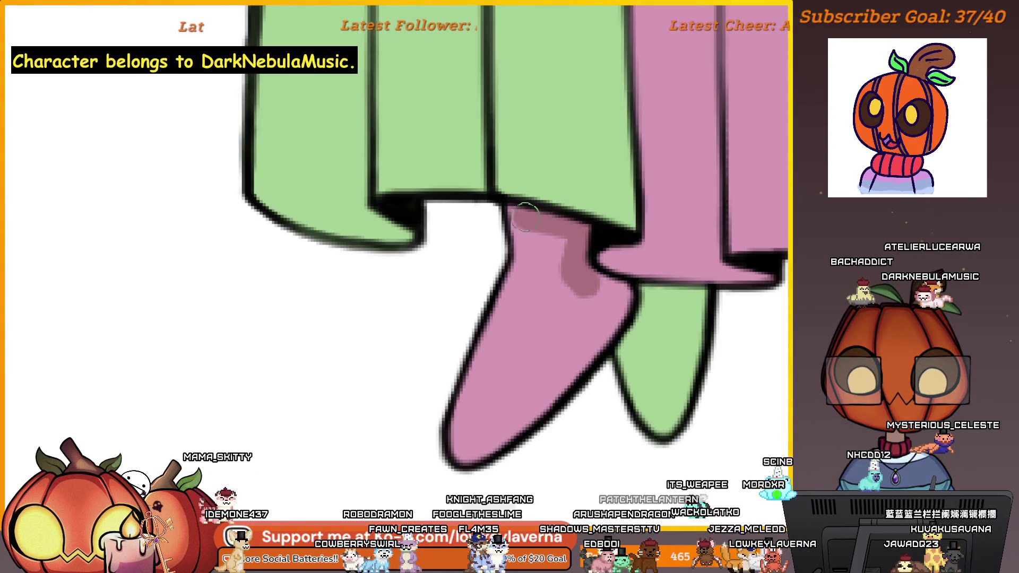
pyautogui.moveTo(603, 289); pyautogui.dragTo(607, 324)
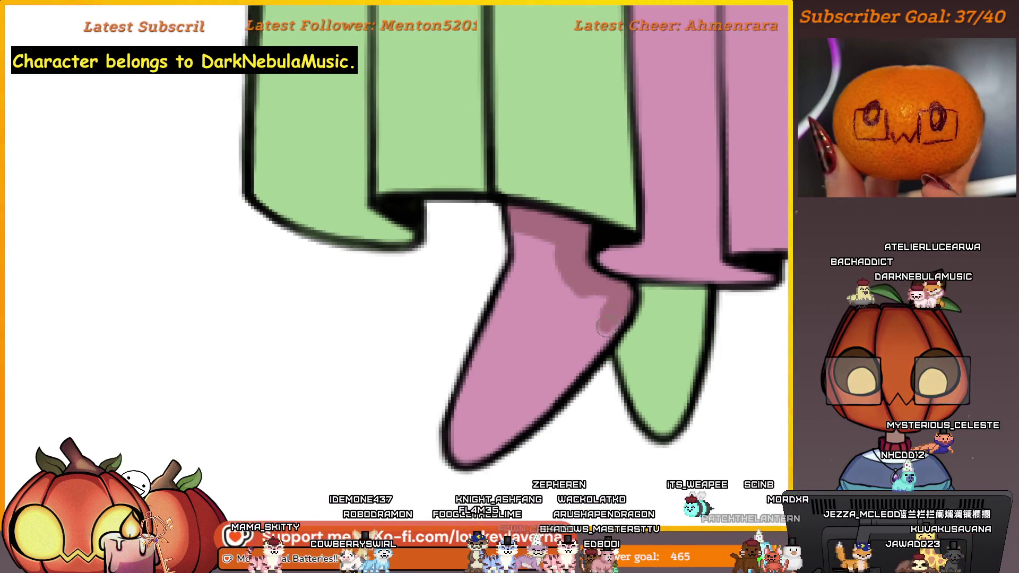
pyautogui.moveTo(459, 443); pyautogui.dragTo(530, 240)
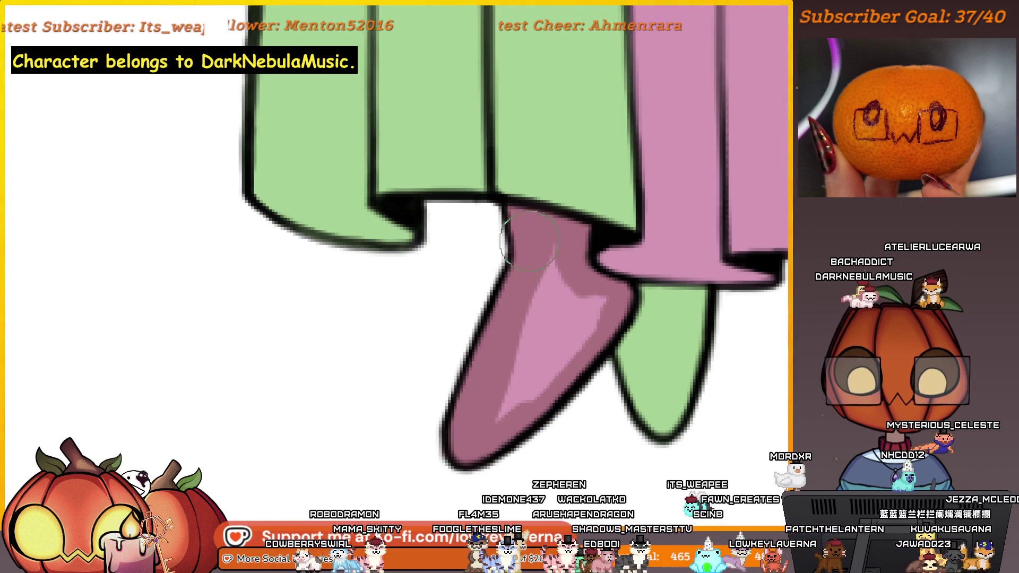
pyautogui.moveTo(578, 291); pyautogui.dragTo(493, 443)
pyautogui.scroll(-5, 584, 319)
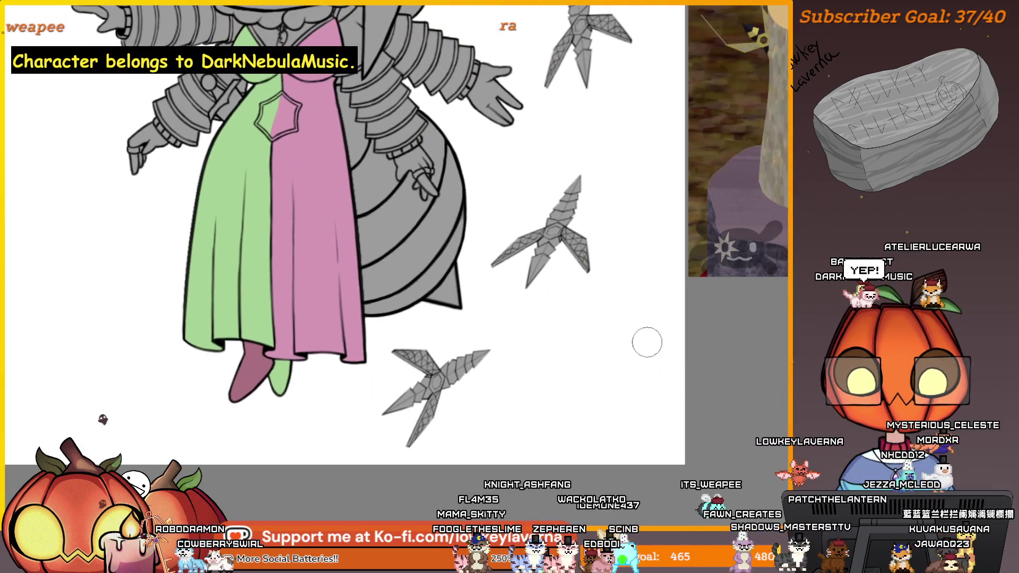
# Check the reference again, darken the green leg along its length, and view the whole figure
pyautogui.moveTo(647, 342); pyautogui.dragTo(478, 405)
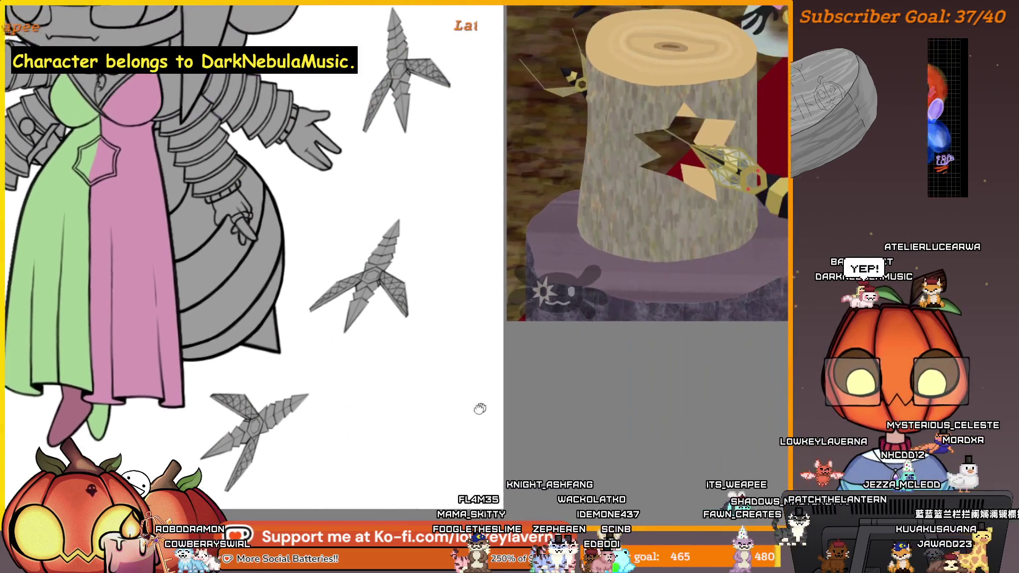
pyautogui.moveTo(616, 380); pyautogui.dragTo(475, 379)
pyautogui.moveTo(715, 359)
pyautogui.mouseDown()
pyautogui.moveTo(467, 424)
pyautogui.moveTo(380, 415)
pyautogui.mouseUp()
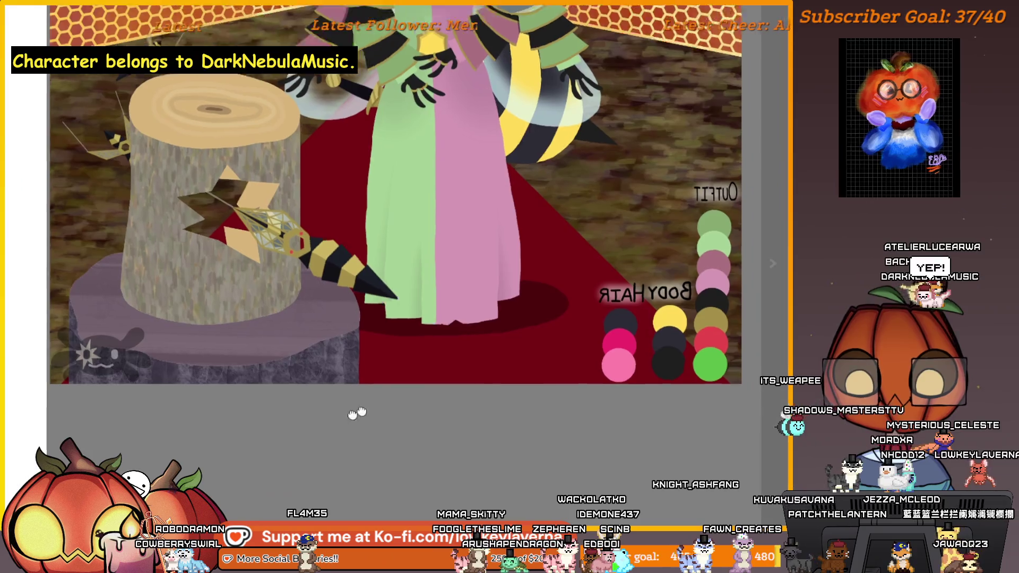
pyautogui.moveTo(16, 538)
pyautogui.mouseDown()
pyautogui.moveTo(353, 415)
pyautogui.moveTo(699, 391)
pyautogui.mouseUp()
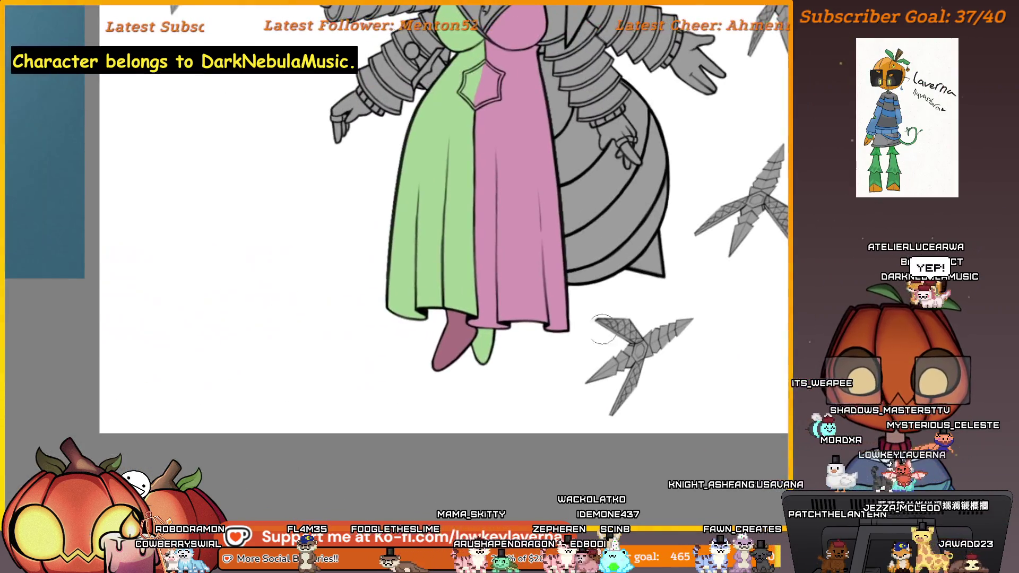
pyautogui.scroll(5, 534, 228)
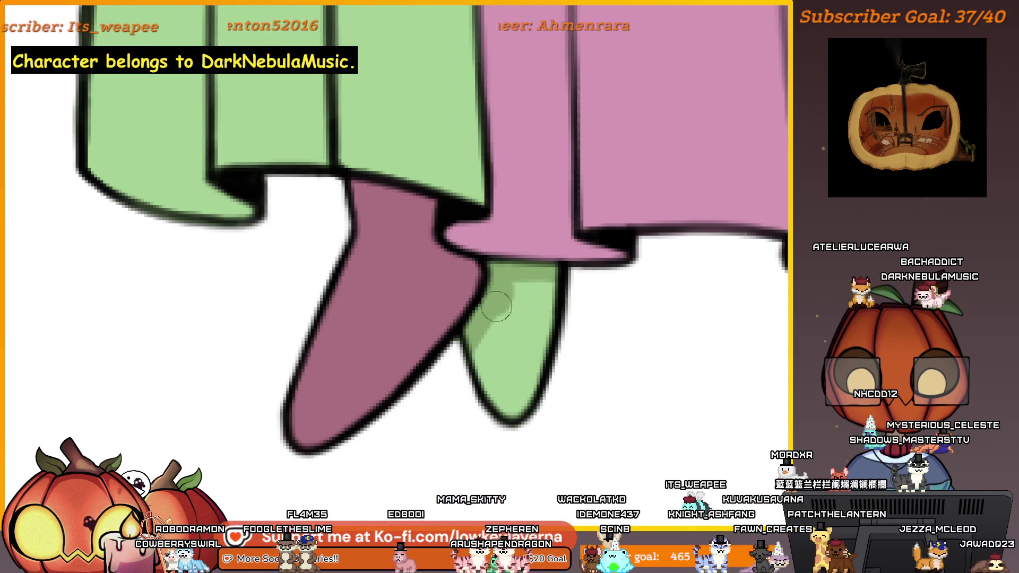
pyautogui.moveTo(531, 290)
pyautogui.mouseDown()
pyautogui.moveTo(539, 345)
pyautogui.moveTo(496, 353)
pyautogui.moveTo(515, 318)
pyautogui.mouseUp()
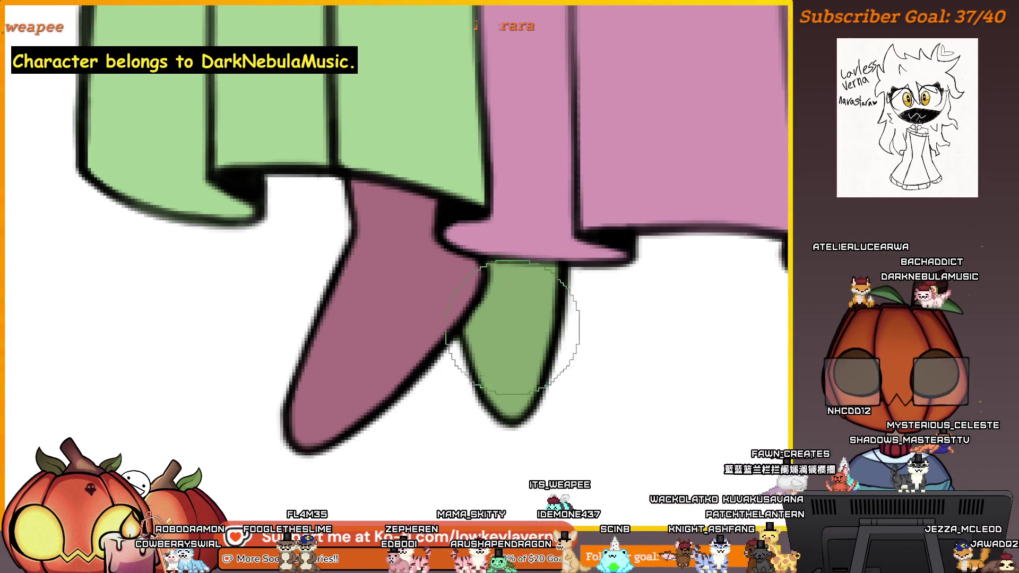
pyautogui.scroll(-5, 569, 251)
pyautogui.moveTo(570, 250); pyautogui.dragTo(566, 467)
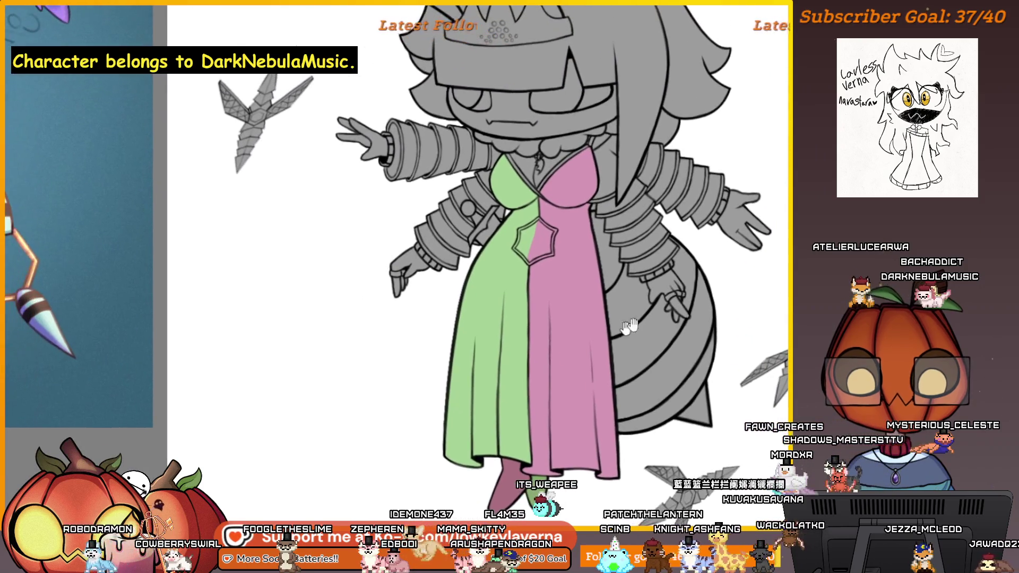
# Try hiding the green dress half, undo it, and paint soft green shading beside the arm
pyautogui.rightClick(768, 29)
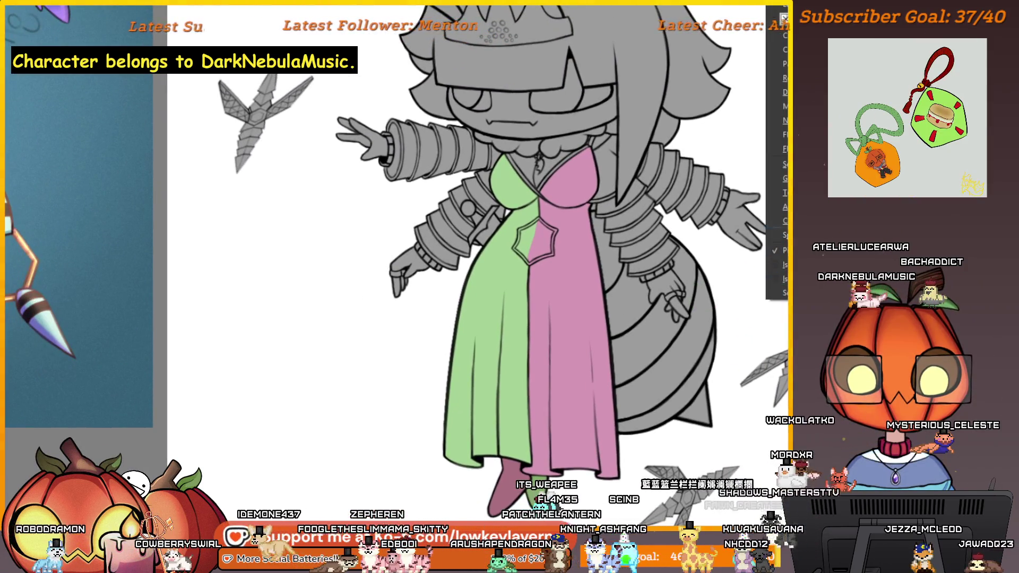
pyautogui.moveTo(785, 179)
pyautogui.click(647, 192)
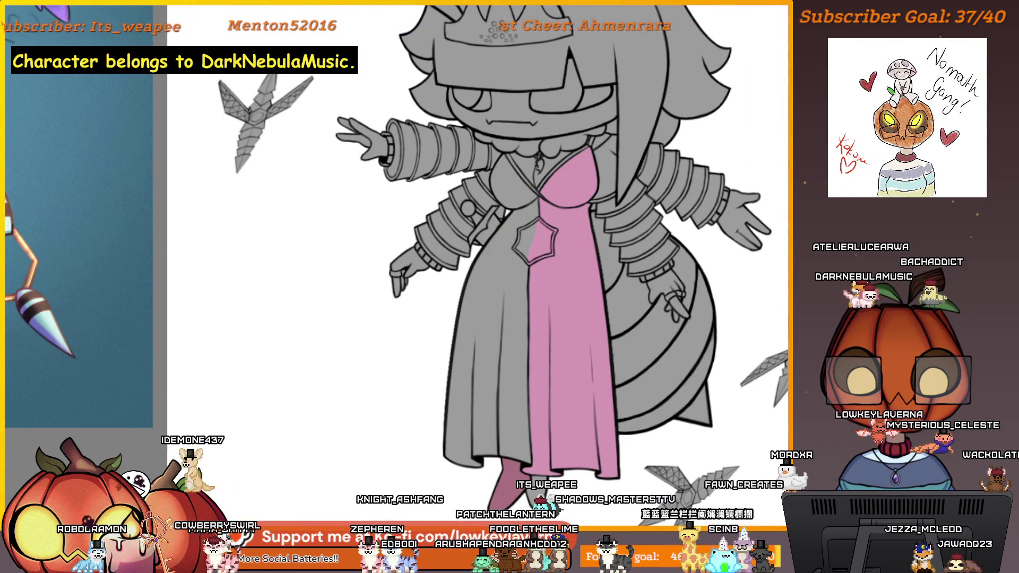
pyautogui.hotkey('ctrl', 'z')
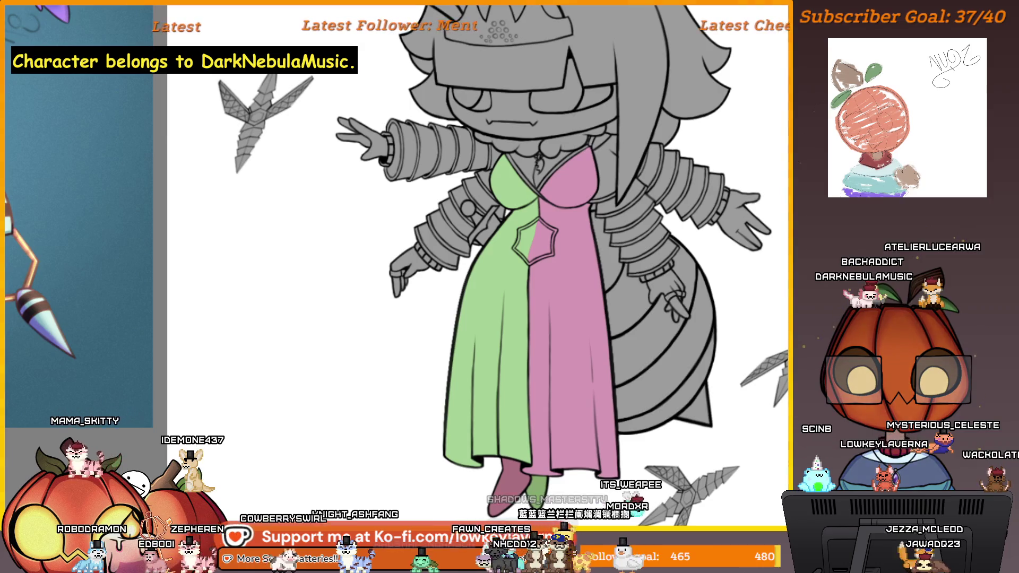
pyautogui.moveTo(657, 427); pyautogui.dragTo(607, 385)
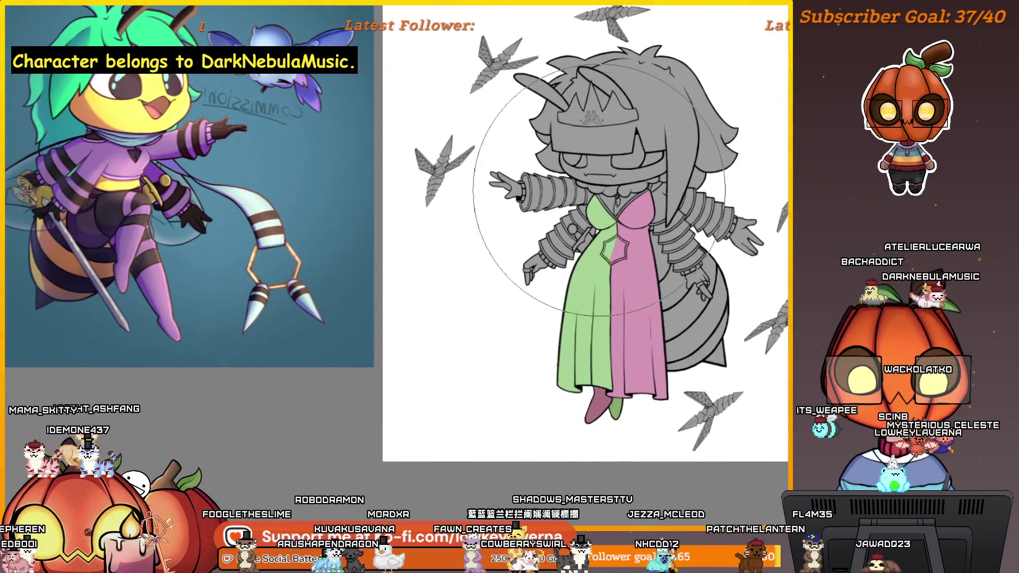
pyautogui.moveTo(599, 189)
pyautogui.mouseDown()
pyautogui.moveTo(581, 218)
pyautogui.moveTo(594, 245)
pyautogui.moveTo(590, 207)
pyautogui.moveTo(597, 247)
pyautogui.mouseUp()
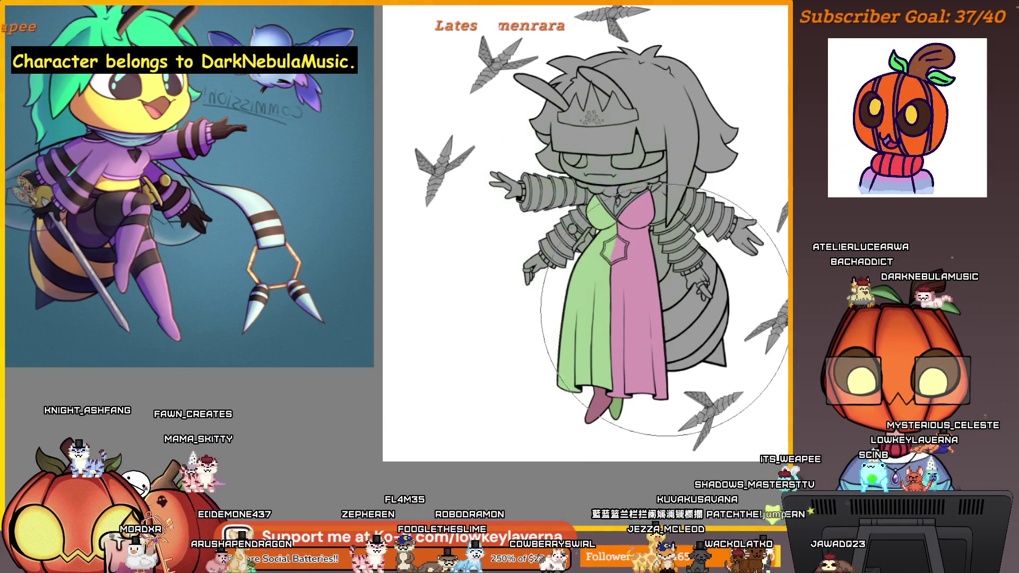
# Zoom onto the dress and Magic Wand-select the green half, then the pink half instead
pyautogui.click(639, 316)
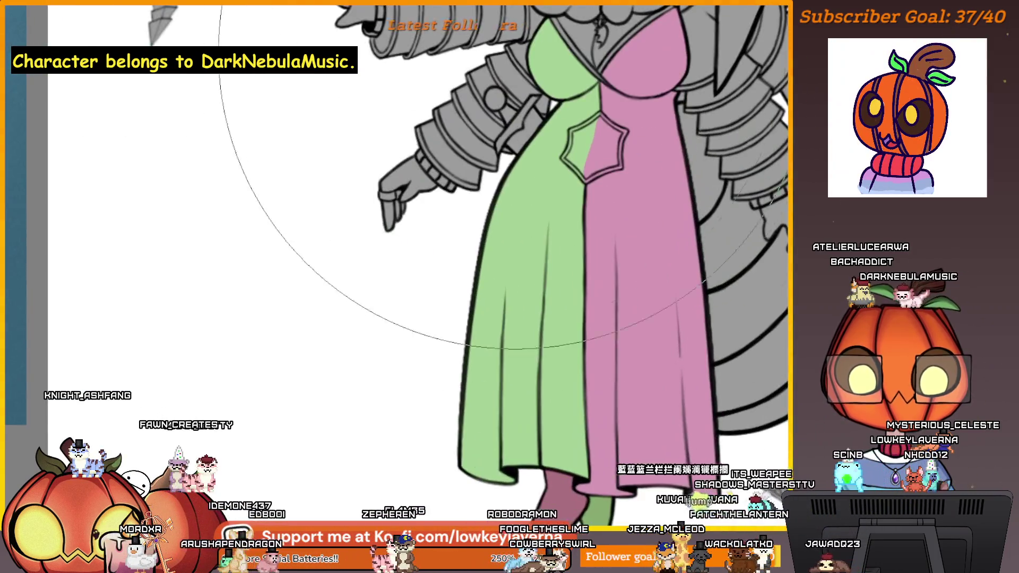
pyautogui.click(446, 119)
pyautogui.scroll(-3, 465, 58)
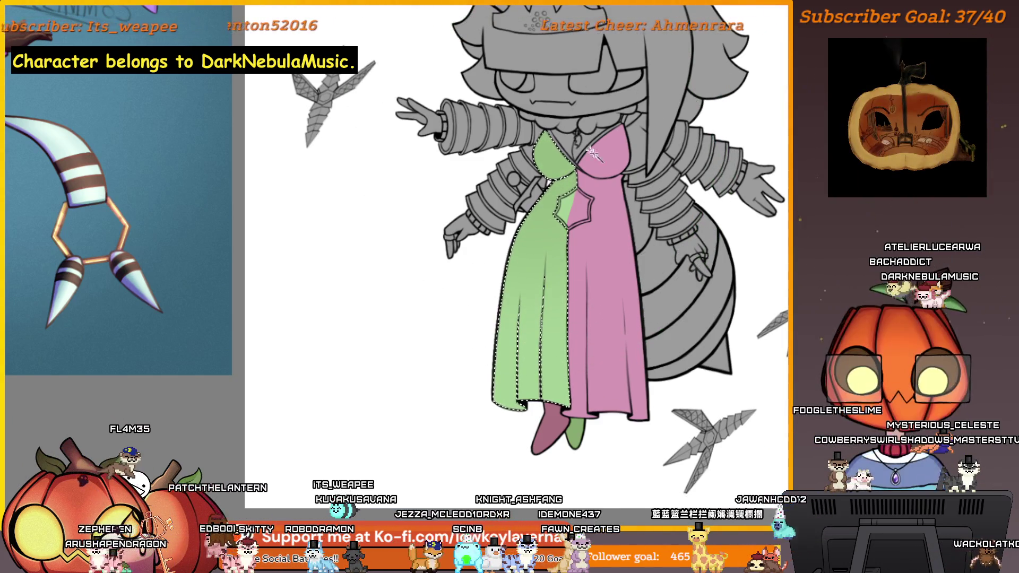
pyautogui.click(613, 200)
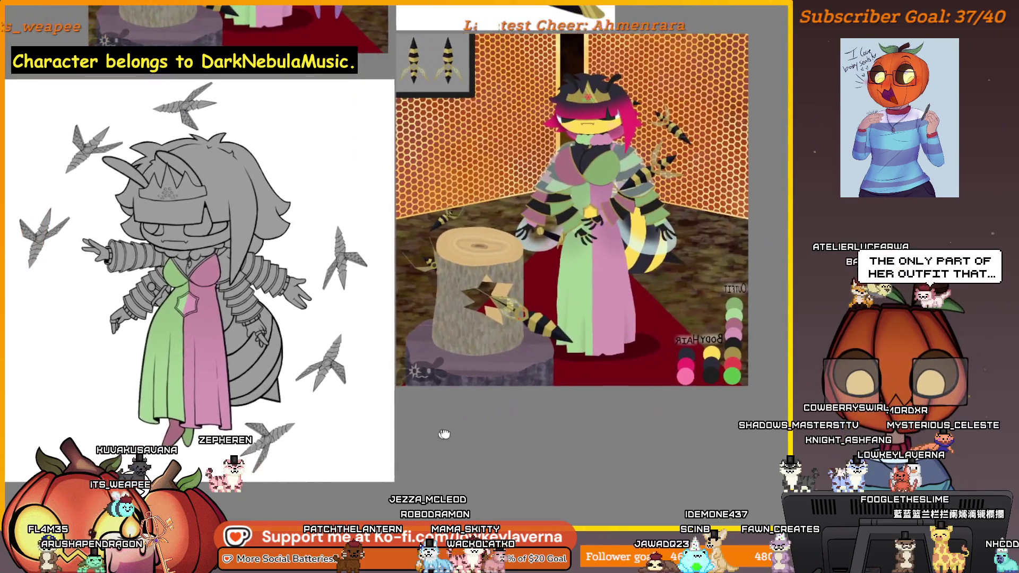
# Fill the wristband ring pink, then zoom out to see the whole character beside the reference
pyautogui.moveTo(445, 435); pyautogui.dragTo(457, 433)
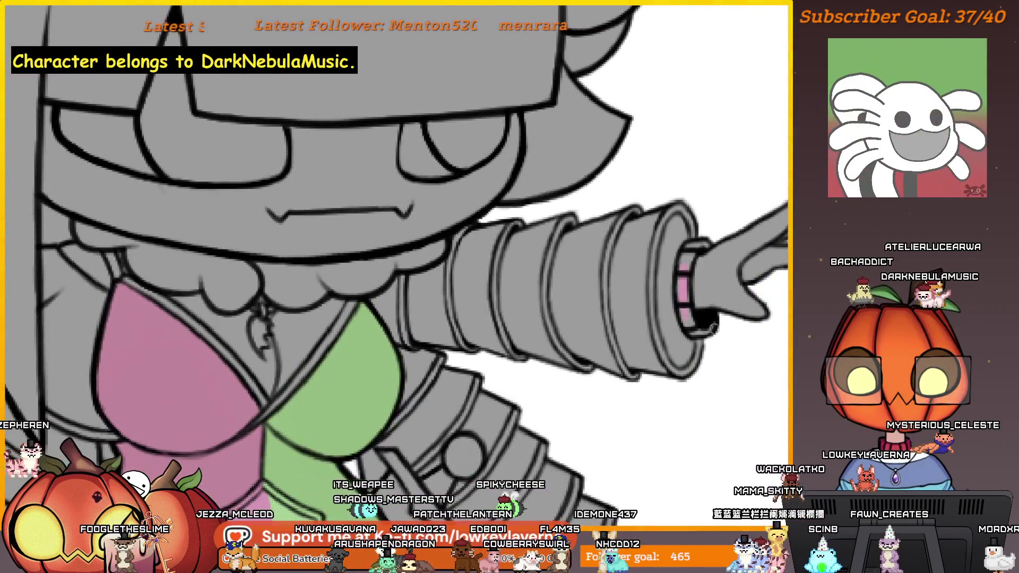
pyautogui.moveTo(714, 327); pyautogui.dragTo(697, 325)
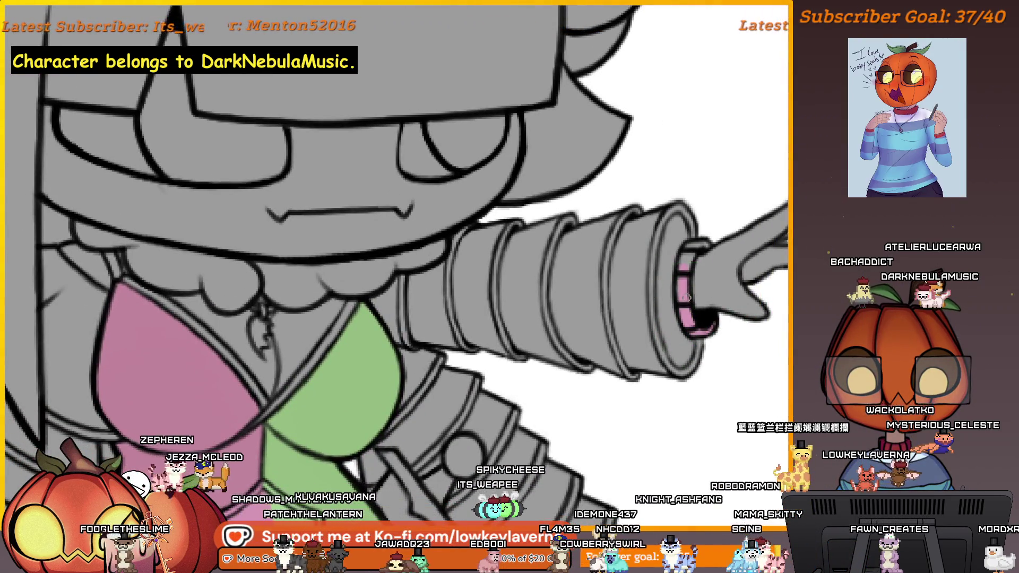
pyautogui.moveTo(682, 288)
pyautogui.mouseDown()
pyautogui.moveTo(696, 242)
pyautogui.moveTo(685, 287)
pyautogui.mouseUp()
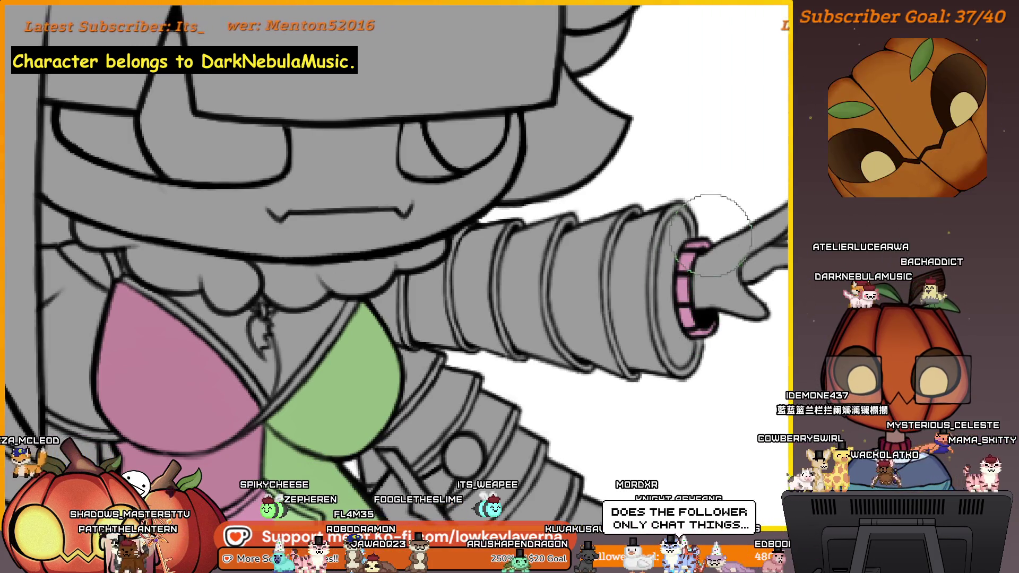
pyautogui.hotkey('ctrl', '0')
pyautogui.press('Tab')
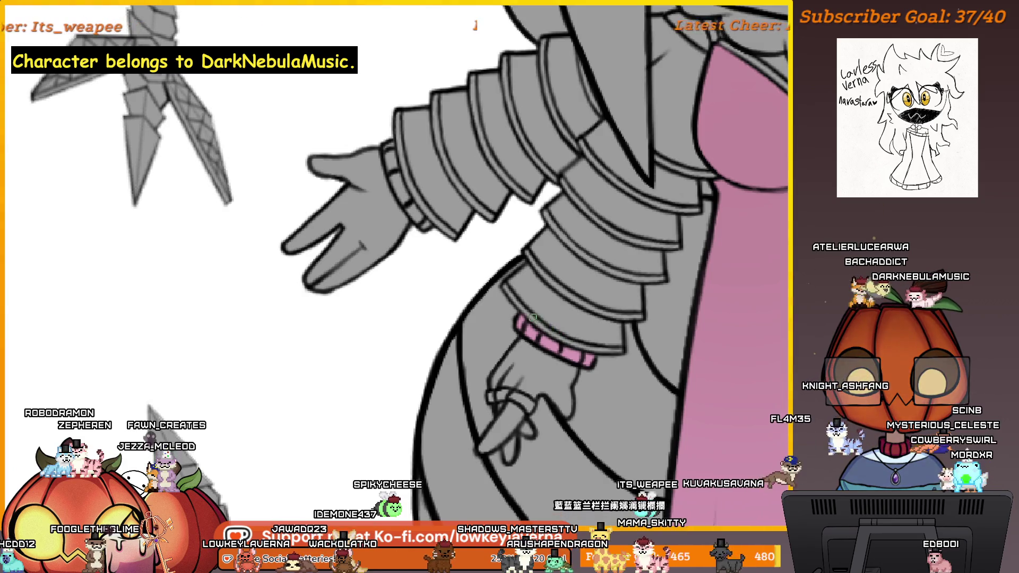
# Zoom onto the arm and paint the wristband segments and the lowered hand's wristband green
pyautogui.moveTo(499, 274)
pyautogui.mouseDown()
pyautogui.moveTo(501, 288)
pyautogui.moveTo(524, 292)
pyautogui.mouseUp()
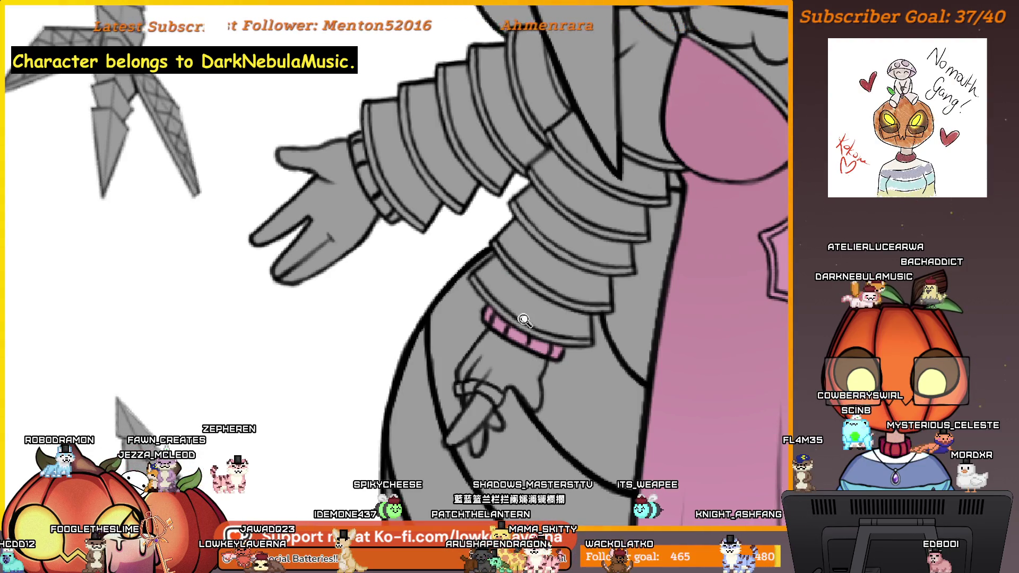
pyautogui.click(525, 320)
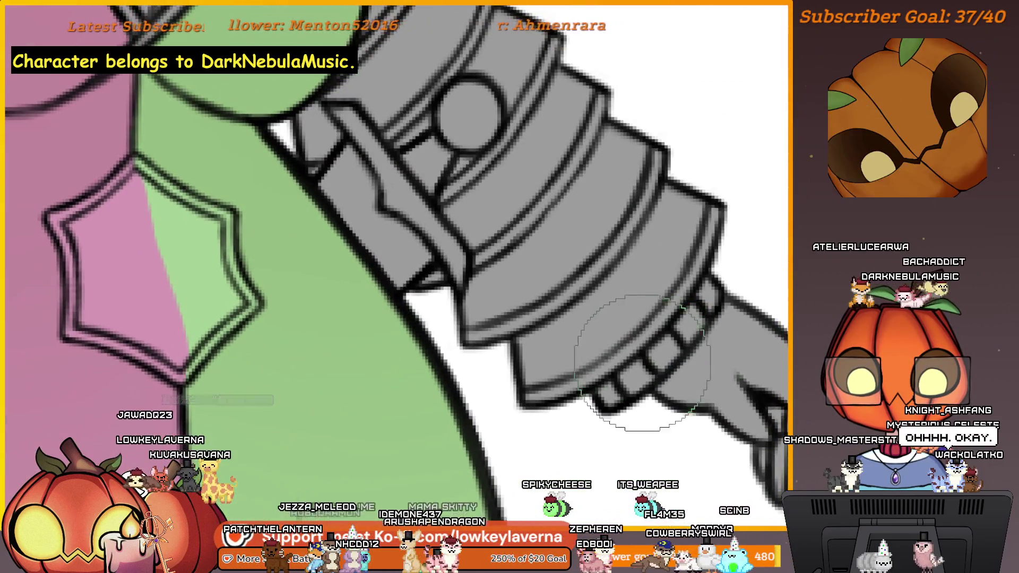
pyautogui.moveTo(658, 353)
pyautogui.mouseDown()
pyautogui.moveTo(621, 379)
pyautogui.moveTo(633, 380)
pyautogui.mouseUp()
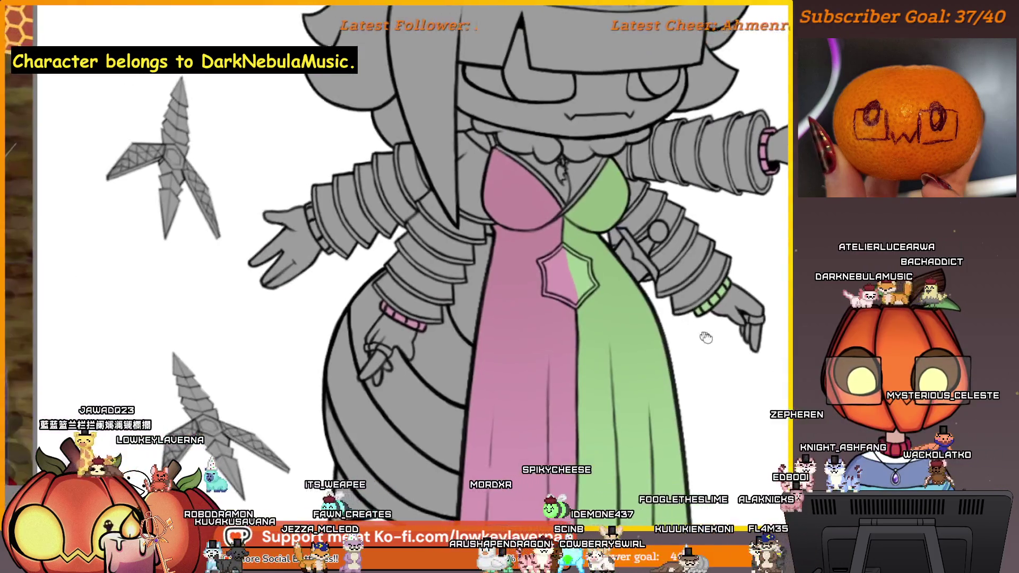
pyautogui.scroll(5, 308, 233)
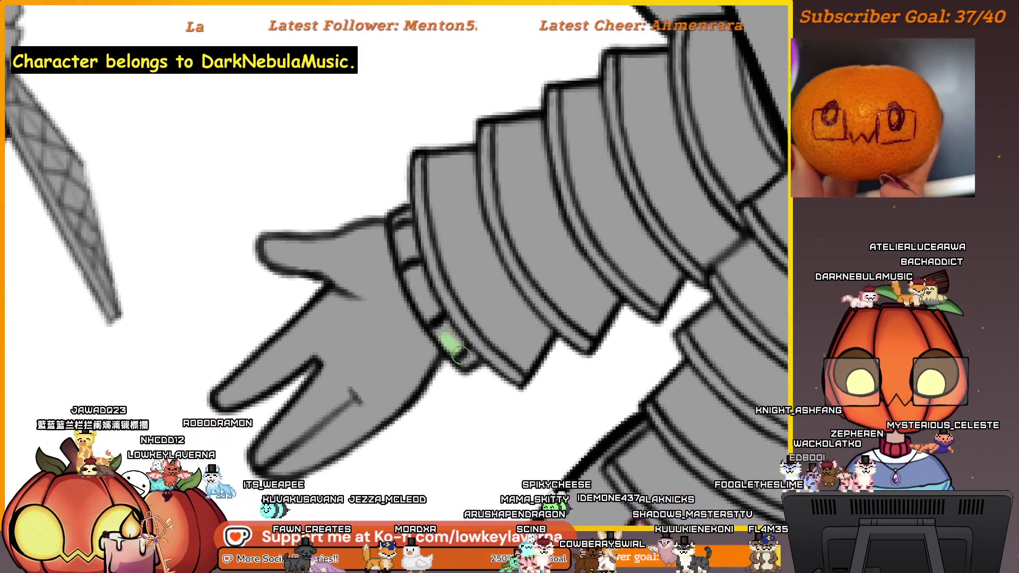
pyautogui.moveTo(449, 343); pyautogui.dragTo(470, 360)
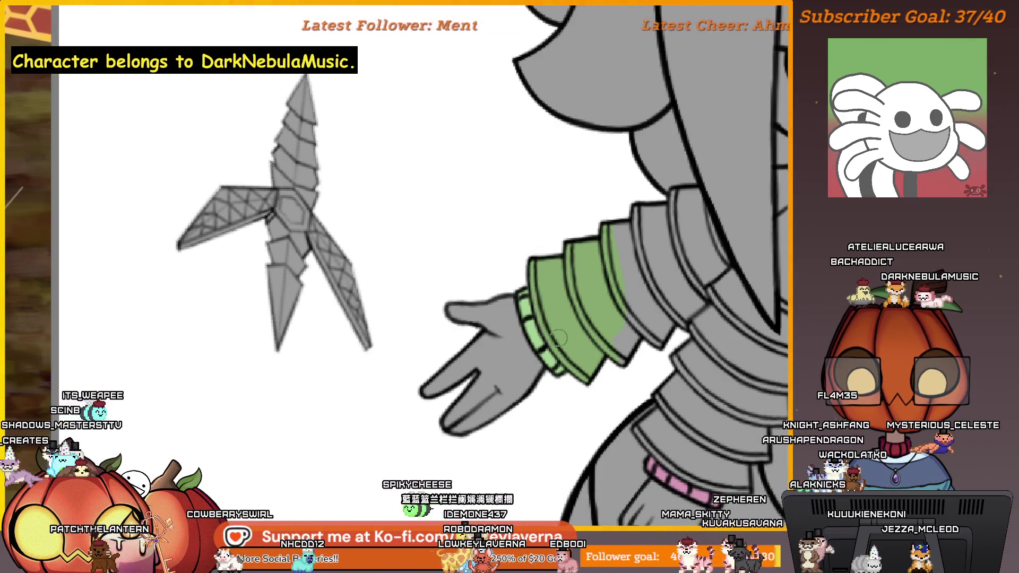
# Pan to the outstretched arm and extend green up its armor cuff bands
pyautogui.moveTo(740, 210); pyautogui.dragTo(648, 272)
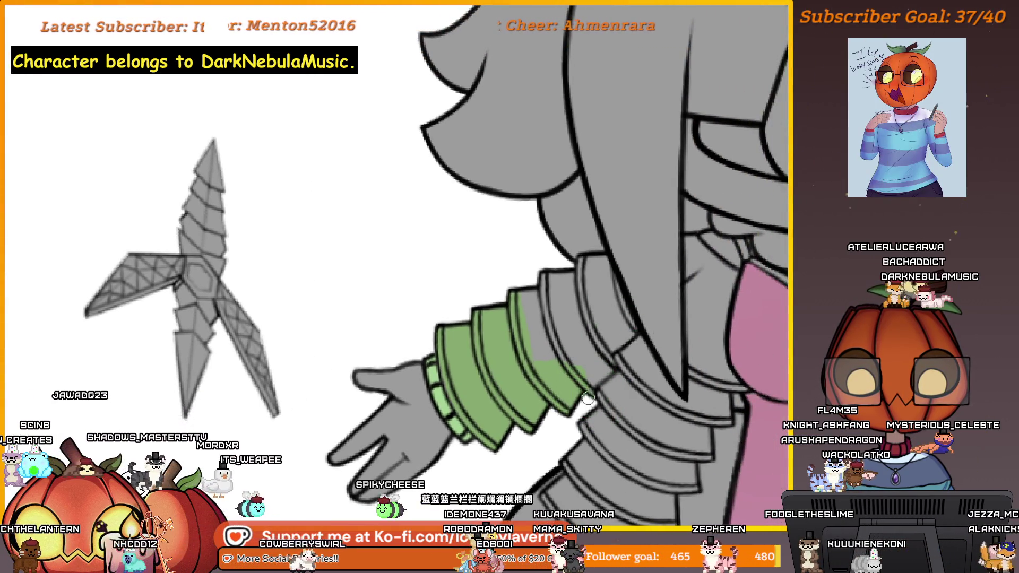
pyautogui.moveTo(588, 399)
pyautogui.mouseDown()
pyautogui.moveTo(636, 332)
pyautogui.moveTo(611, 268)
pyautogui.moveTo(592, 261)
pyautogui.moveTo(581, 262)
pyautogui.moveTo(566, 318)
pyautogui.moveTo(578, 352)
pyautogui.mouseUp()
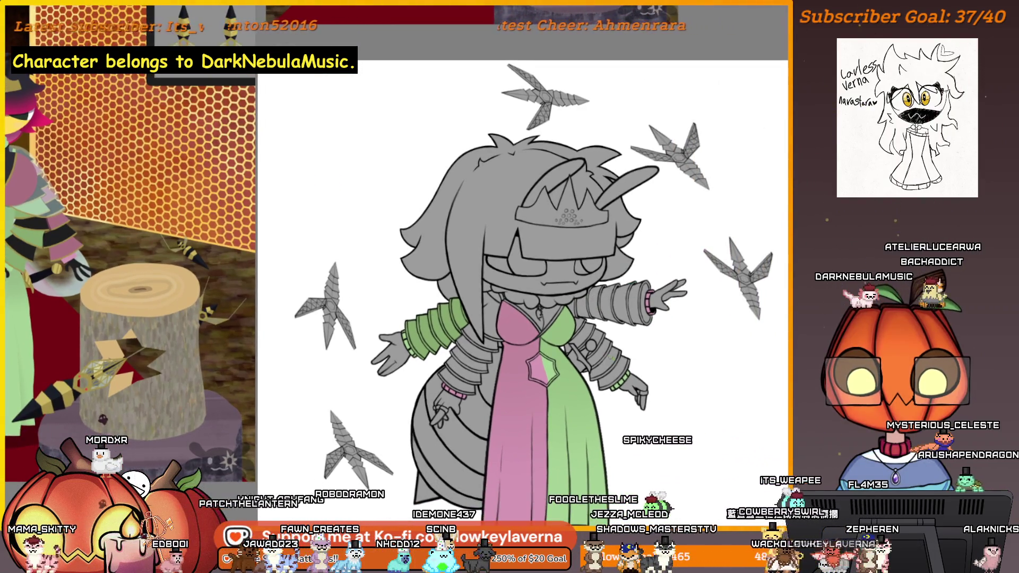
# Zoom onto the other arm and paint green along the first sleeve band's edge
pyautogui.scroll(5, 666, 215)
pyautogui.scroll(3, 666, 215)
pyautogui.hscroll(-4, 666, 215)
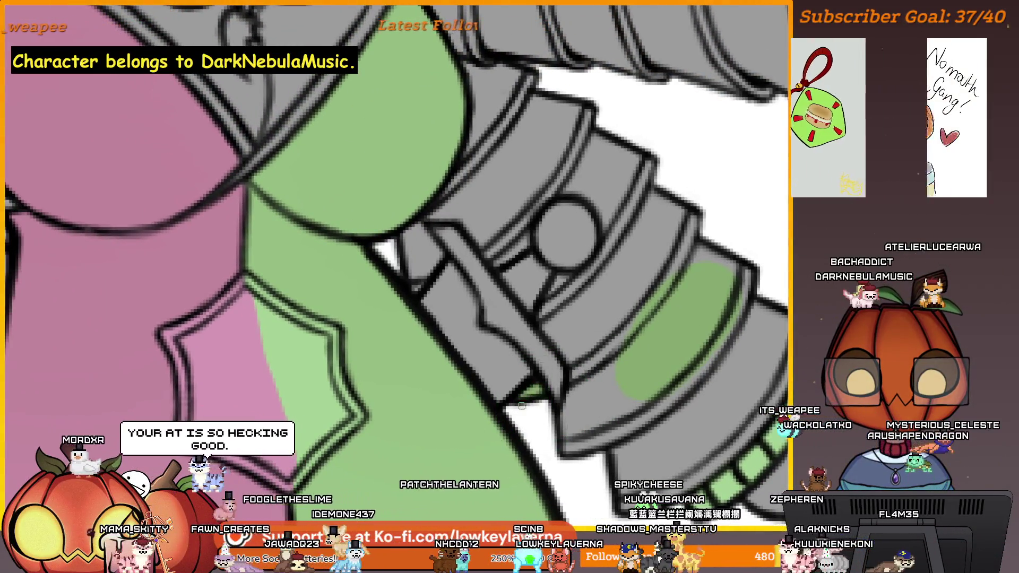
pyautogui.scroll(2, 583, 415)
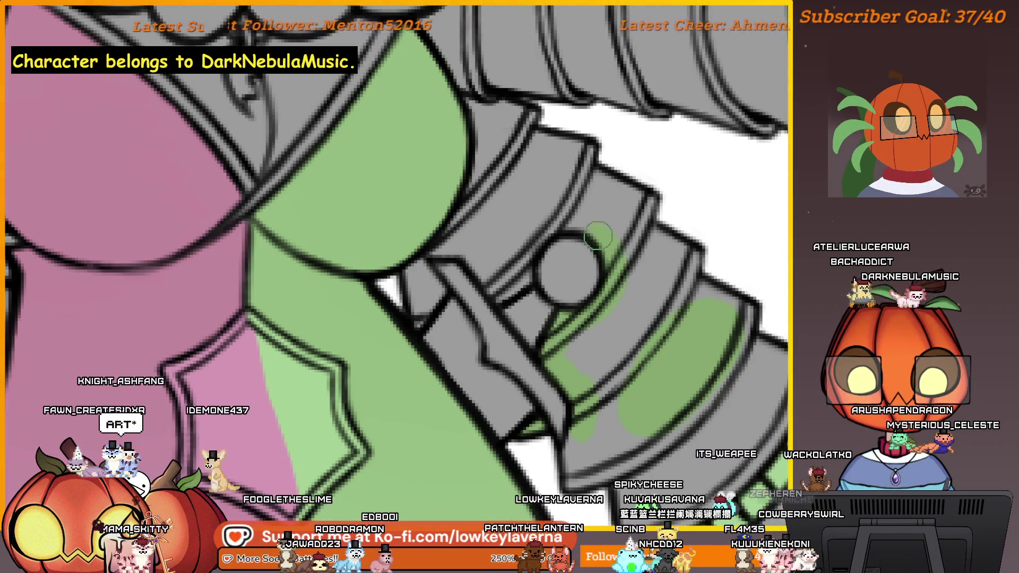
pyautogui.moveTo(540, 237)
pyautogui.mouseDown()
pyautogui.moveTo(515, 288)
pyautogui.moveTo(535, 334)
pyautogui.moveTo(509, 339)
pyautogui.moveTo(514, 367)
pyautogui.mouseUp()
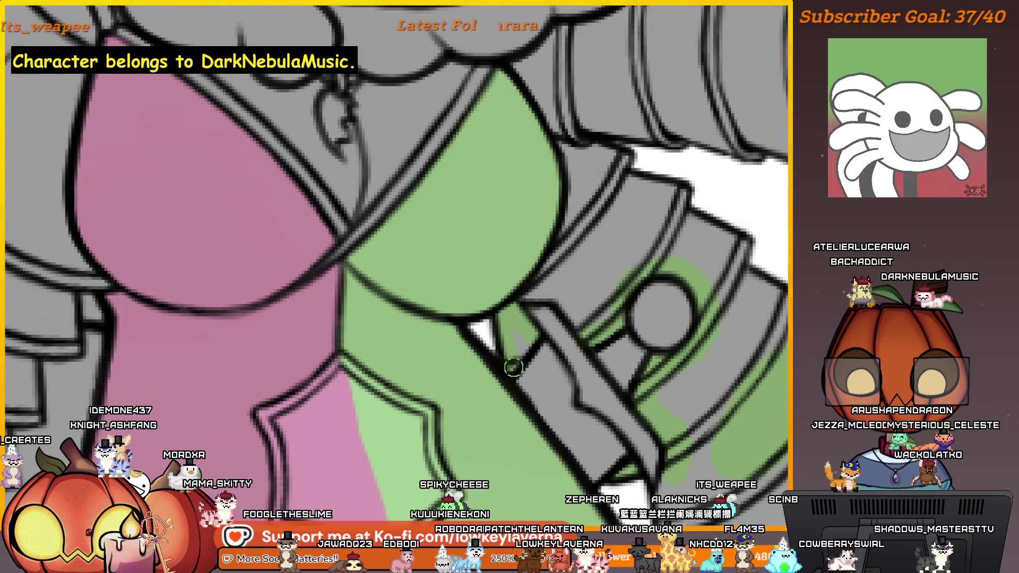
pyautogui.scroll(3, 587, 295)
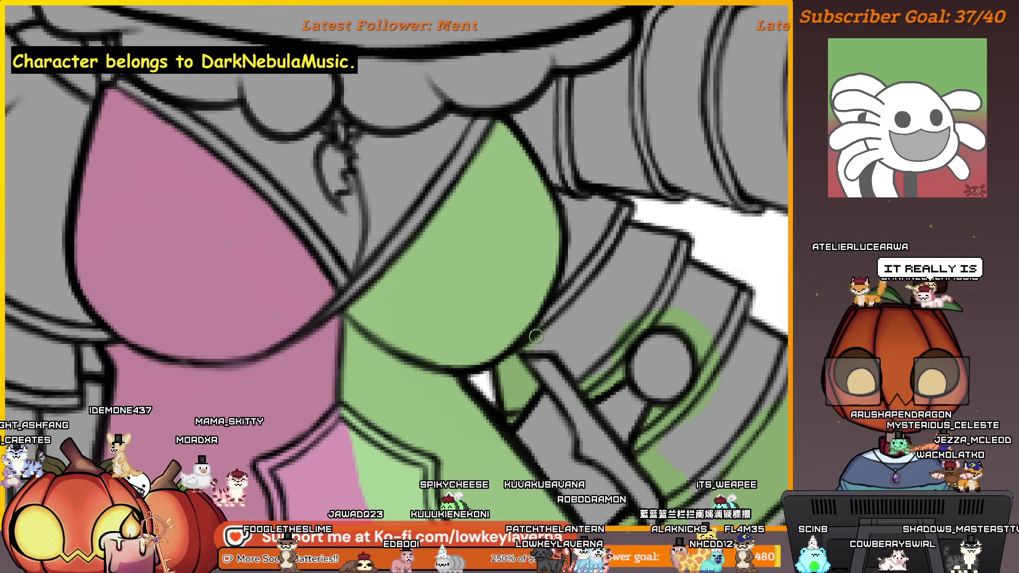
pyautogui.moveTo(581, 240); pyautogui.dragTo(580, 277)
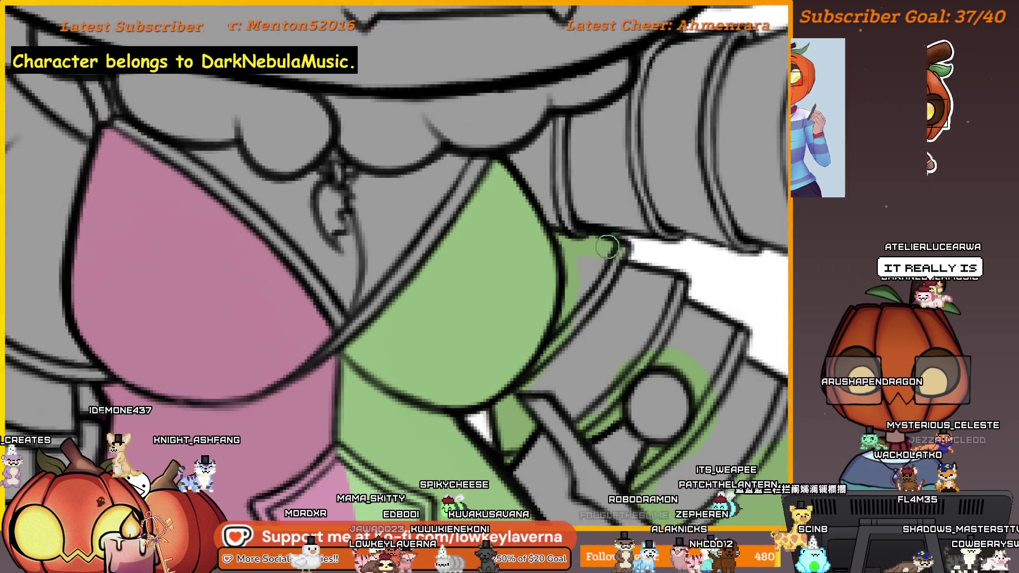
# Fill the next sleeve bands green and cover the remaining grey patches
pyautogui.moveTo(595, 243); pyautogui.dragTo(683, 289)
pyautogui.moveTo(720, 340); pyautogui.dragTo(685, 316)
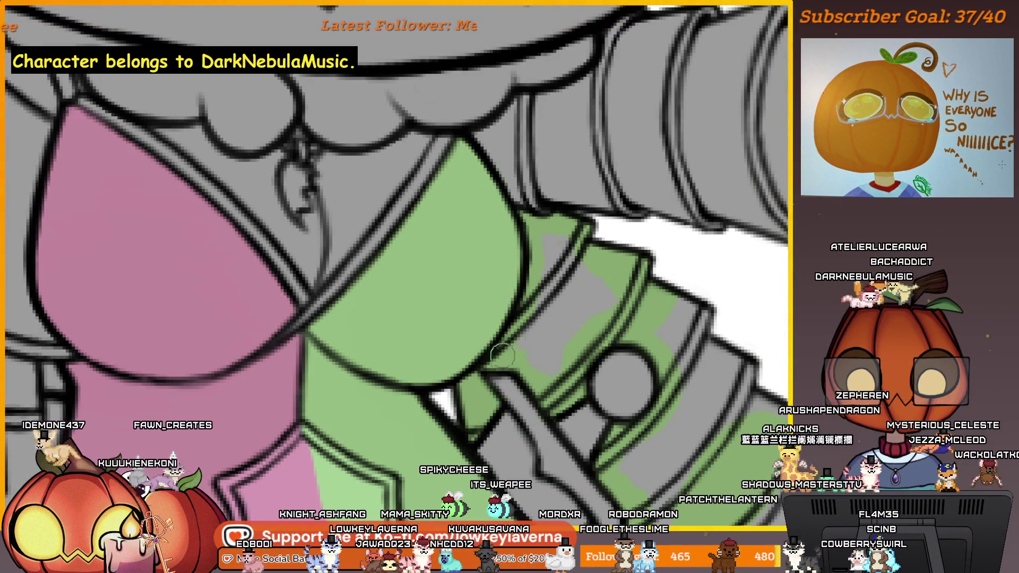
pyautogui.moveTo(587, 341)
pyautogui.mouseDown()
pyautogui.moveTo(557, 337)
pyautogui.moveTo(566, 255)
pyautogui.mouseUp()
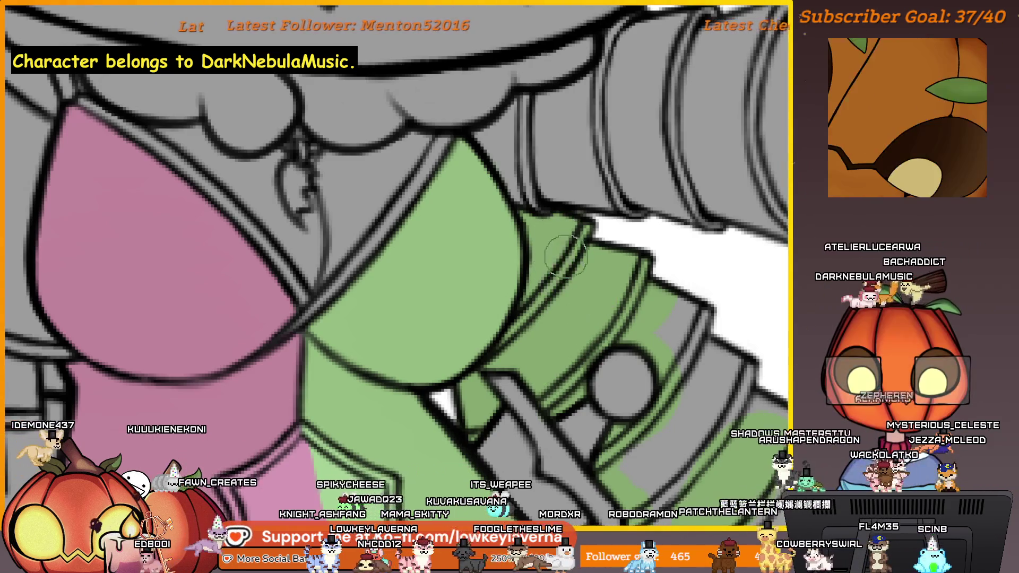
pyautogui.moveTo(688, 329)
pyautogui.mouseDown()
pyautogui.moveTo(690, 265)
pyautogui.moveTo(621, 231)
pyautogui.moveTo(610, 242)
pyautogui.mouseUp()
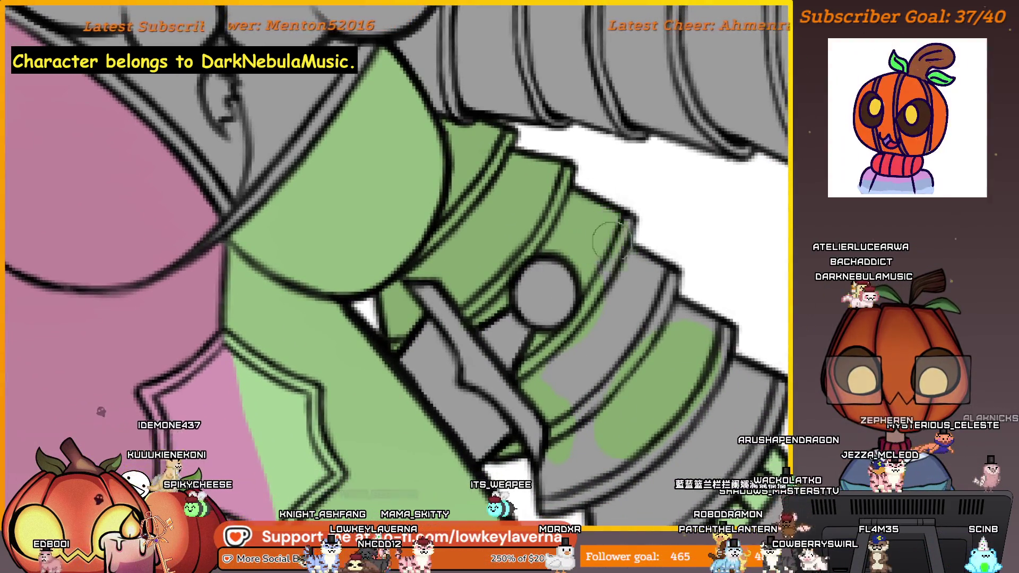
pyautogui.scroll(-3, 670, 286)
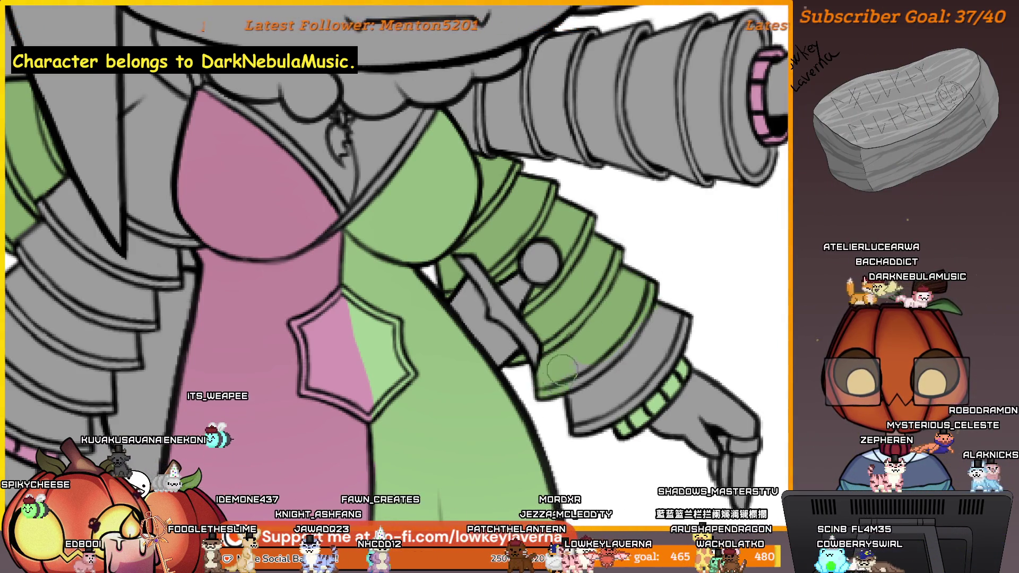
pyautogui.moveTo(563, 369)
pyautogui.mouseDown()
pyautogui.moveTo(671, 365)
pyautogui.moveTo(581, 291)
pyautogui.moveTo(607, 317)
pyautogui.mouseUp()
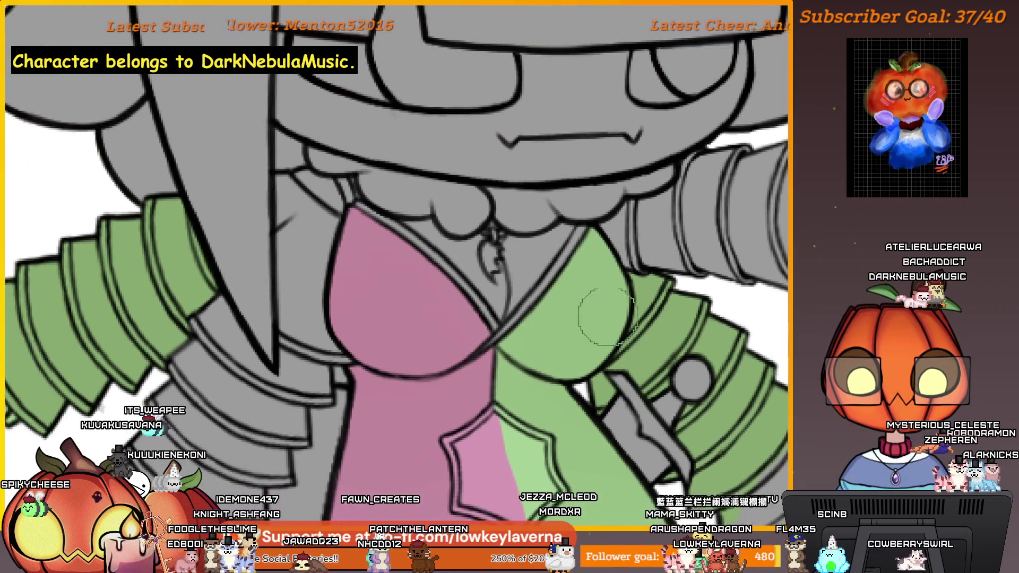
# Add darker green shading along the green edge of the bodice
pyautogui.scroll(-3, 626, 294)
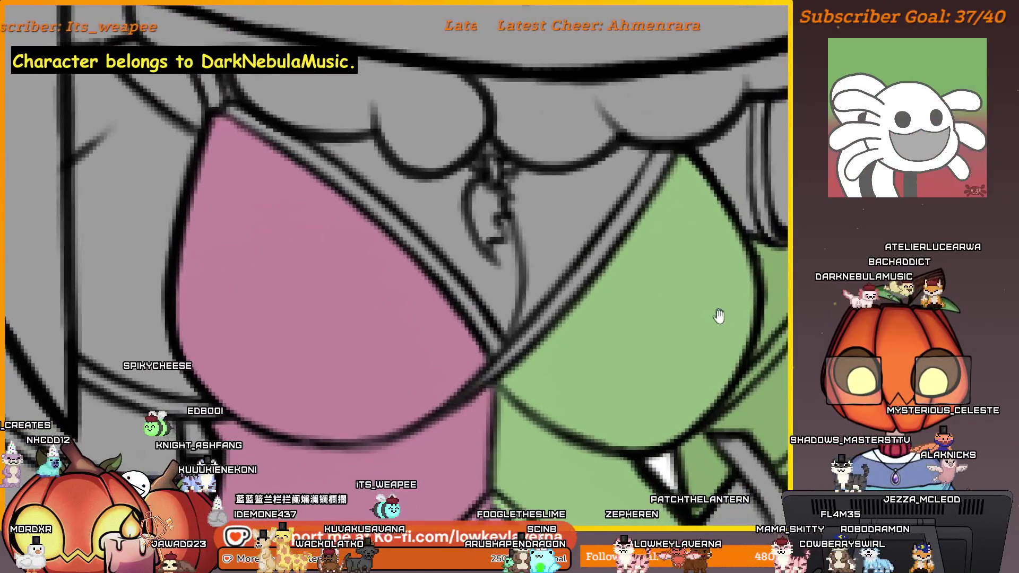
pyautogui.moveTo(735, 371); pyautogui.dragTo(726, 242)
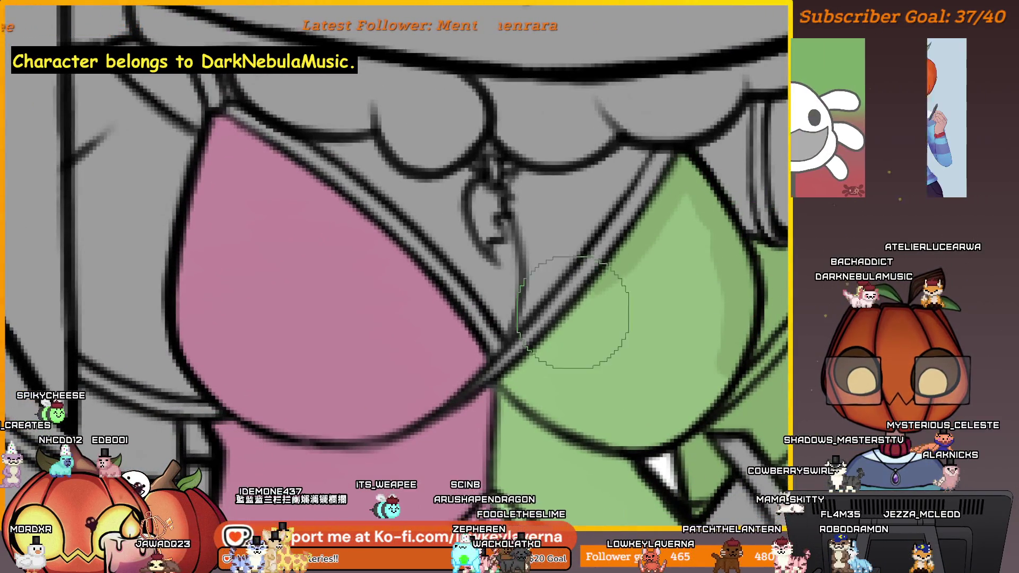
pyautogui.moveTo(679, 315)
pyautogui.mouseDown()
pyautogui.moveTo(670, 318)
pyautogui.moveTo(704, 372)
pyautogui.mouseUp()
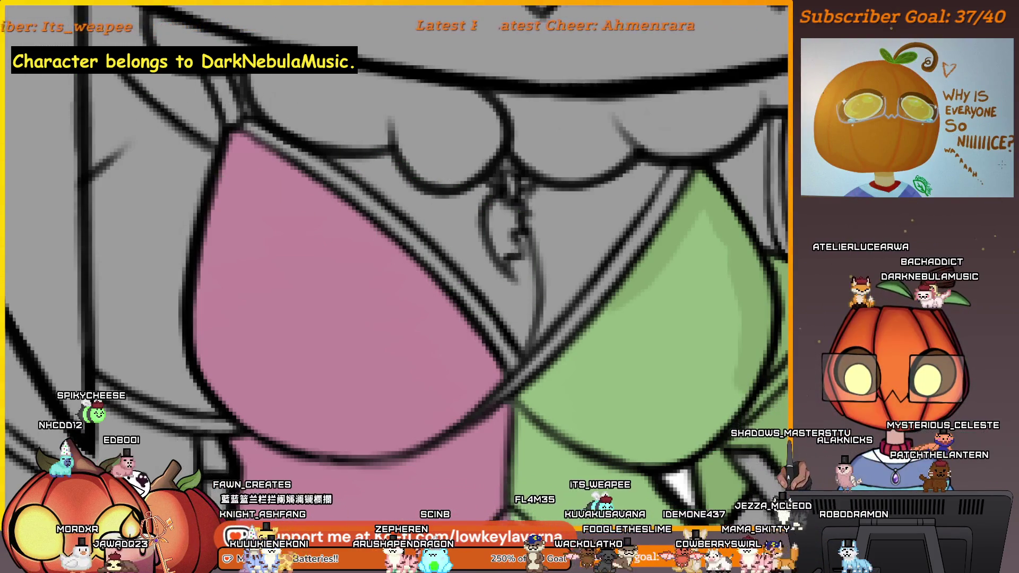
# Attempt to save the drawing, dismissing the could-not-save warning and opening the File menu
pyautogui.hotkey('ctrl', 's')
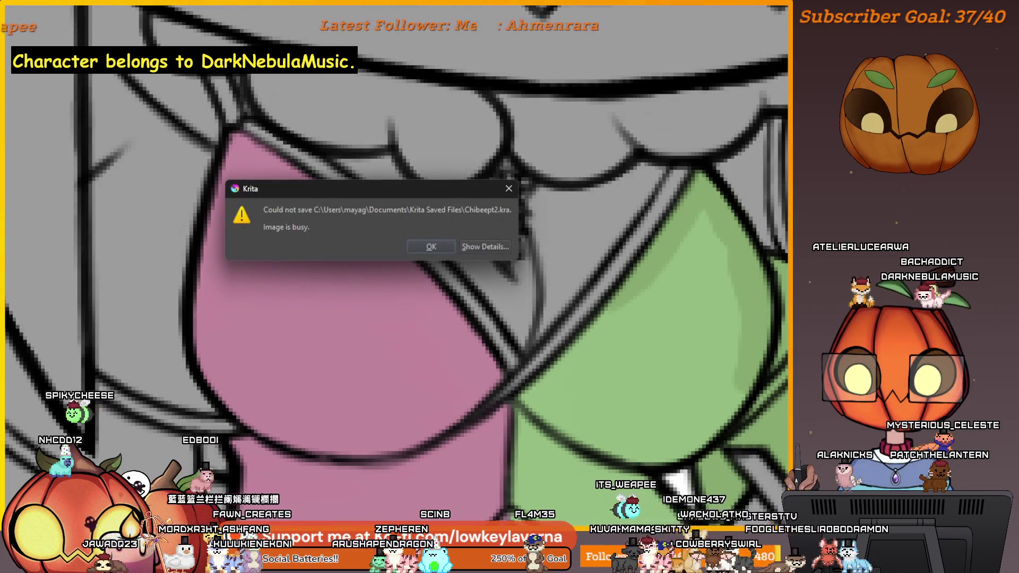
pyautogui.press('Return')
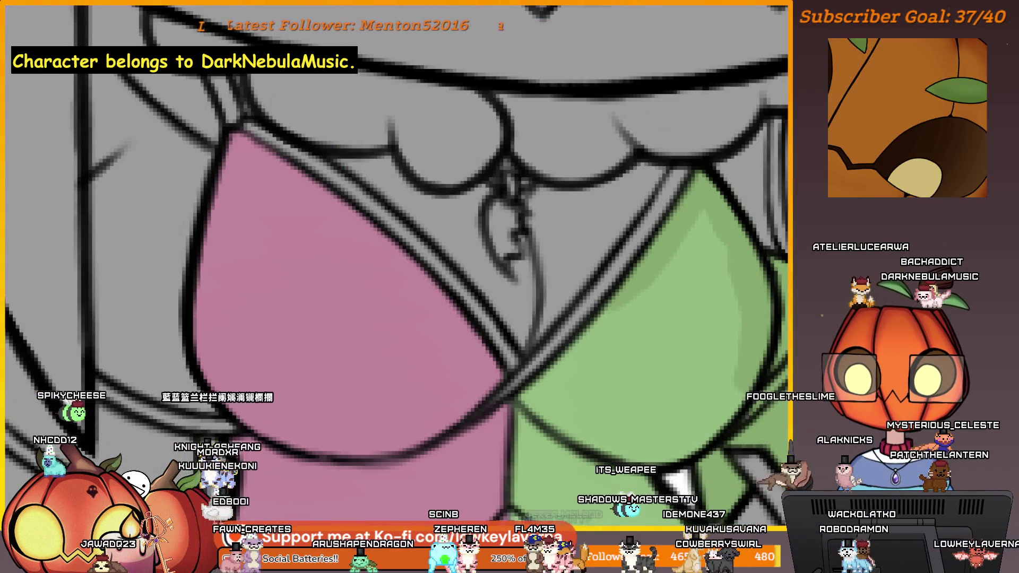
pyautogui.hotkey('alt', 'f')
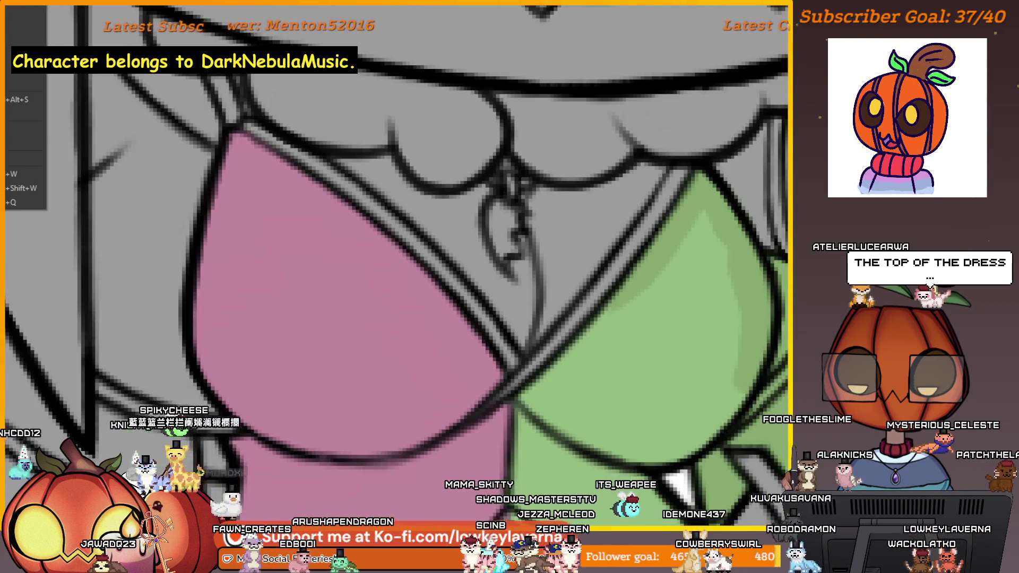
# Zoom out to the whole character and mirror the canvas view horizontally
pyautogui.moveTo(678, 335)
pyautogui.mouseDown()
pyautogui.moveTo(572, 301)
pyautogui.moveTo(622, 288)
pyautogui.mouseUp()
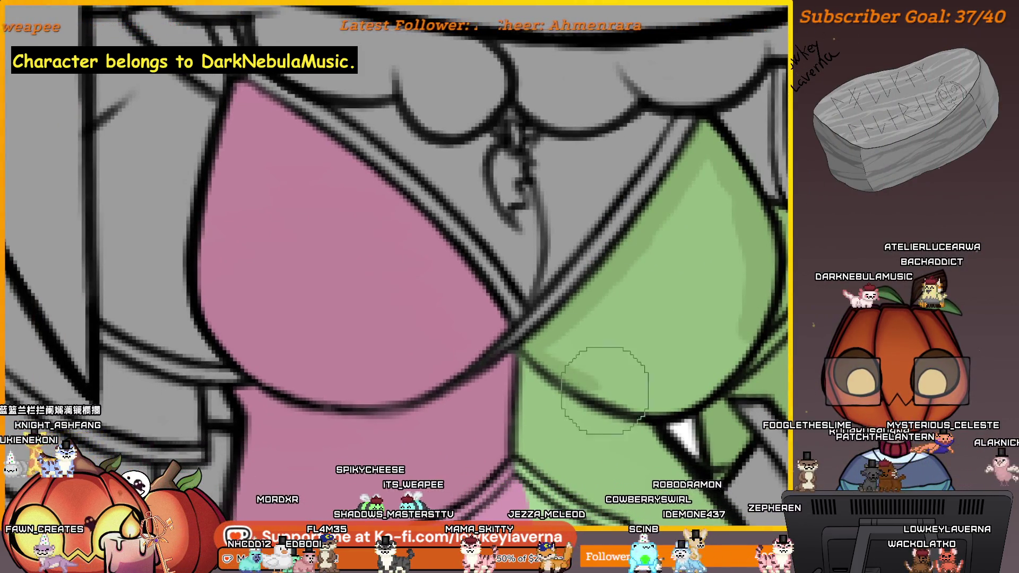
pyautogui.moveTo(730, 300); pyautogui.dragTo(664, 295)
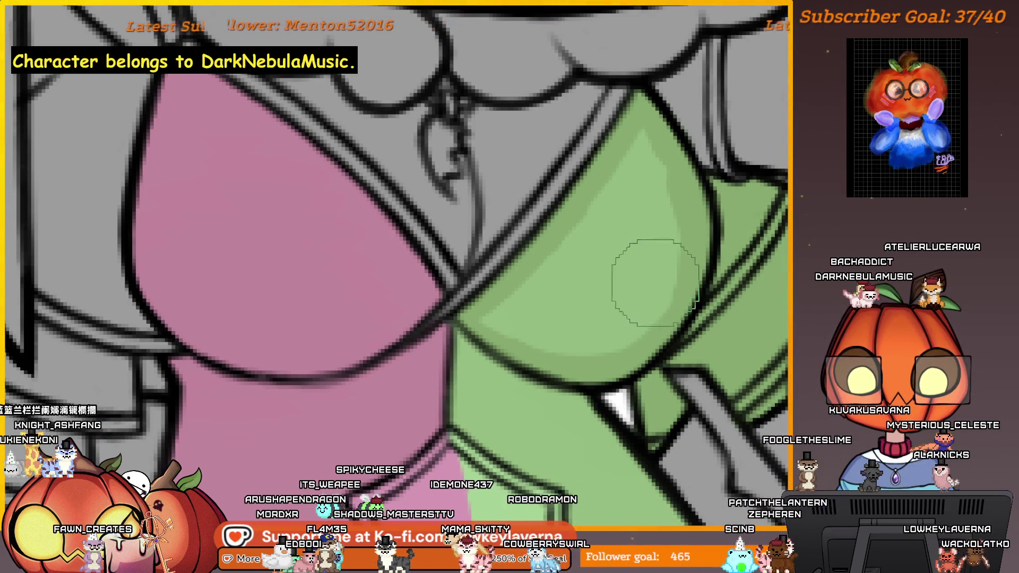
pyautogui.scroll(-3, 655, 287)
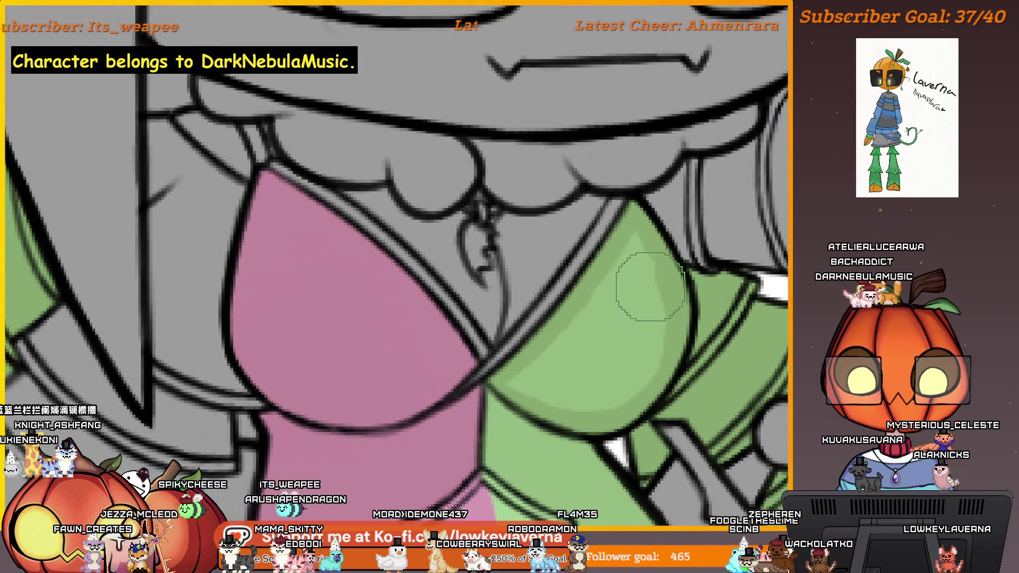
pyautogui.moveTo(687, 286)
pyautogui.mouseDown()
pyautogui.moveTo(718, 367)
pyautogui.moveTo(692, 347)
pyautogui.mouseUp()
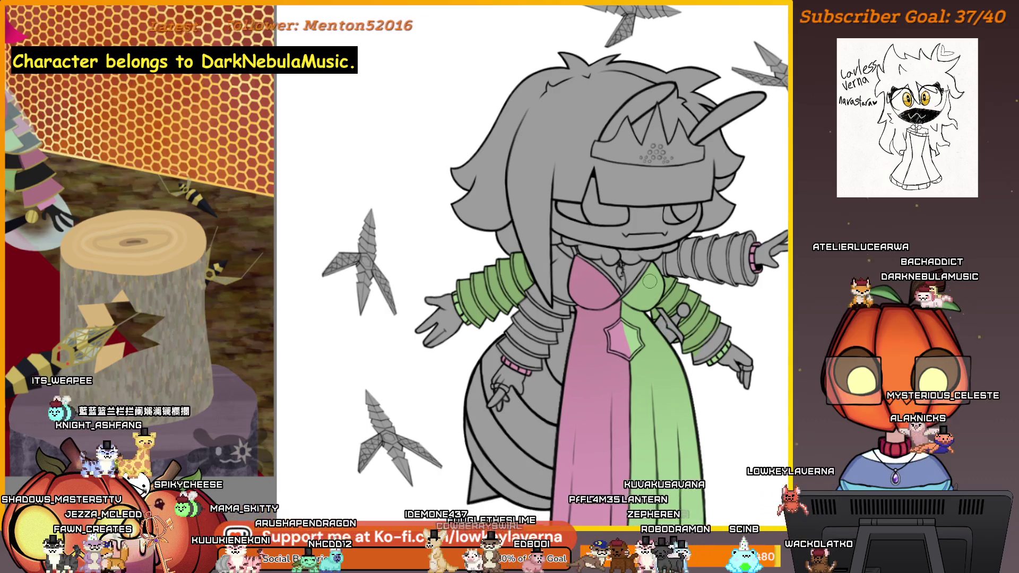
pyautogui.press('m')
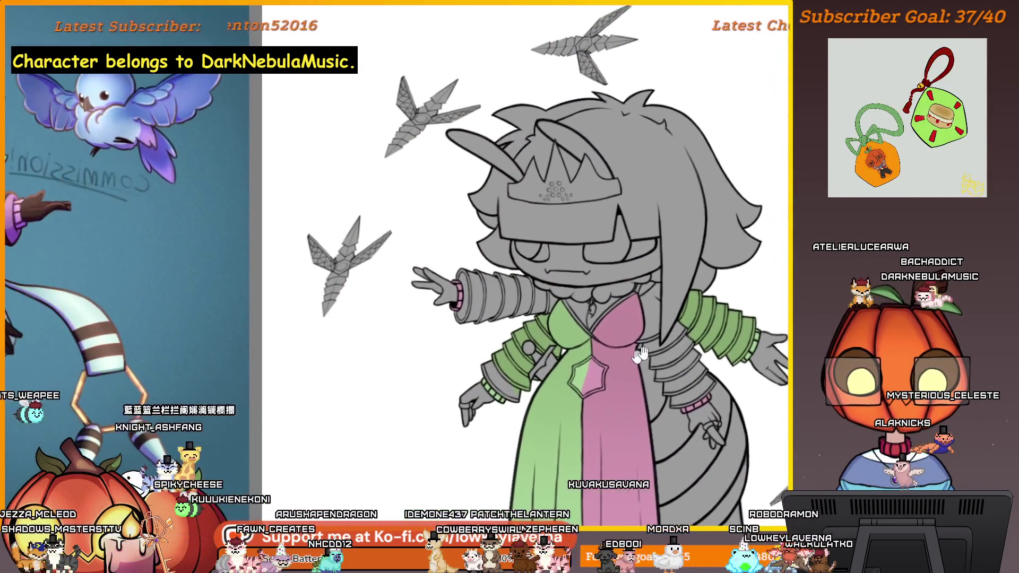
pyautogui.scroll(3, 681, 327)
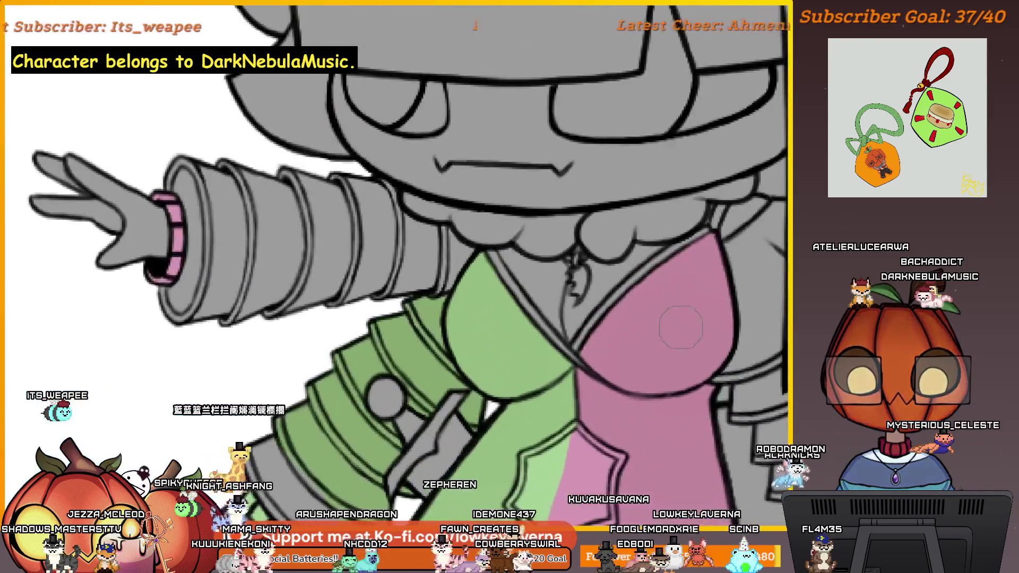
# Compare the sleeve edit with undo/redo, then repaint the sleeve in lighter green
pyautogui.moveTo(681, 328); pyautogui.dragTo(637, 347)
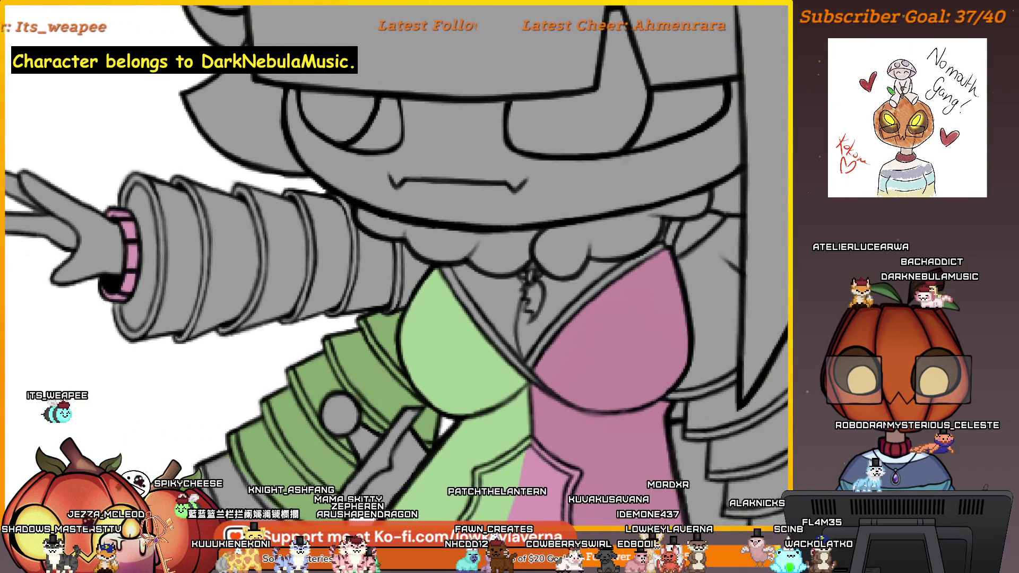
pyautogui.moveTo(632, 370); pyautogui.dragTo(693, 357)
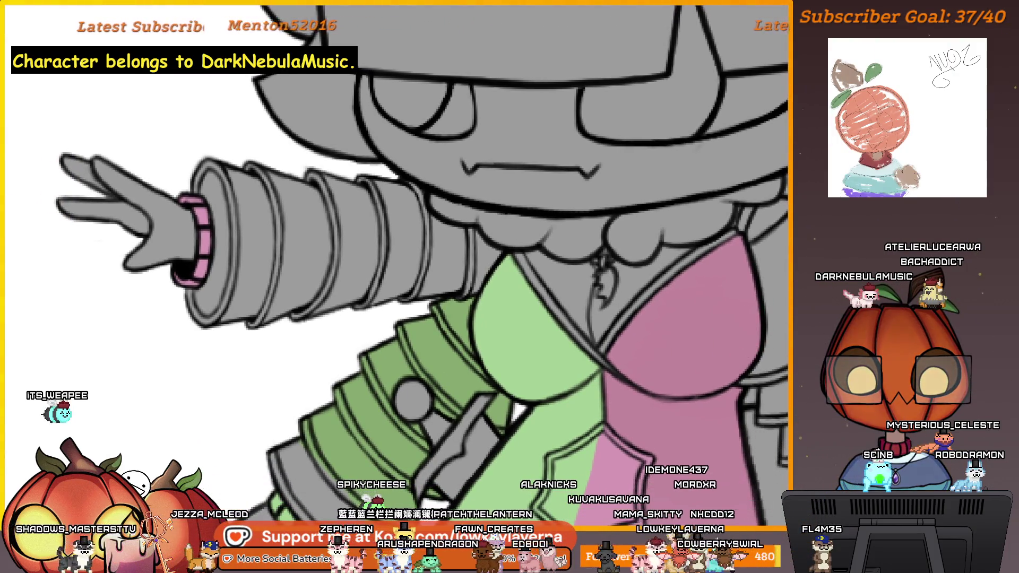
pyautogui.hotkey('ctrl', 'shift', 'z')
pyautogui.hotkey('ctrl', 'z')
pyautogui.hotkey('ctrl', 'shift', 'z')
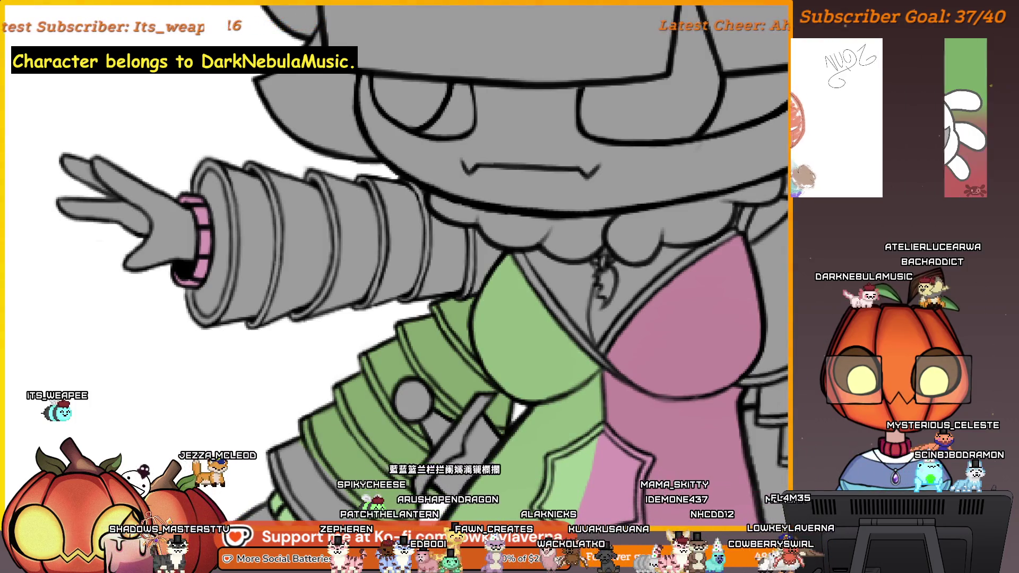
pyautogui.scroll(5, 717, 329)
pyautogui.moveTo(655, 368)
pyautogui.mouseDown()
pyautogui.moveTo(679, 343)
pyautogui.moveTo(676, 364)
pyautogui.moveTo(630, 400)
pyautogui.moveTo(517, 441)
pyautogui.mouseUp()
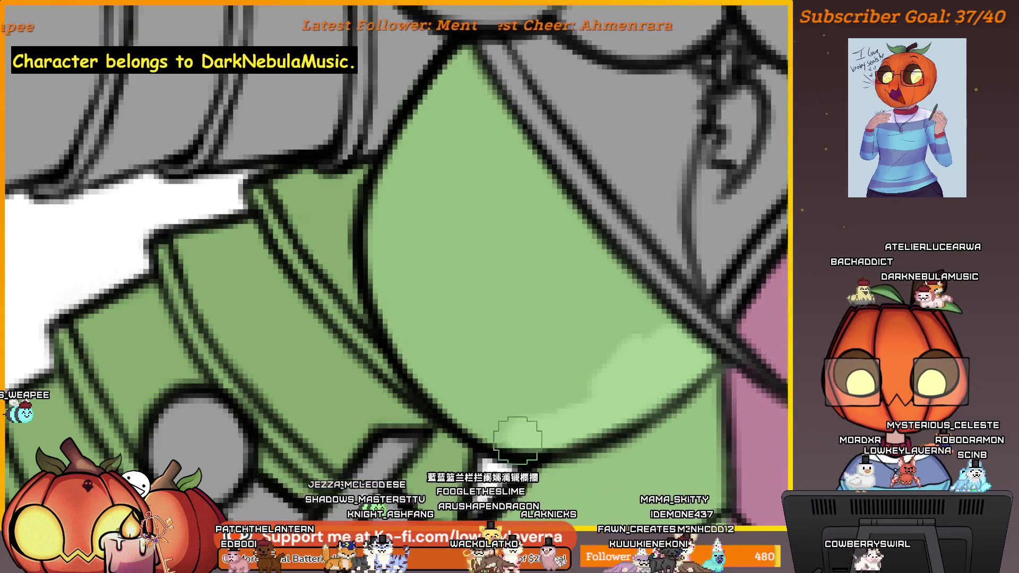
pyautogui.scroll(-5, 558, 374)
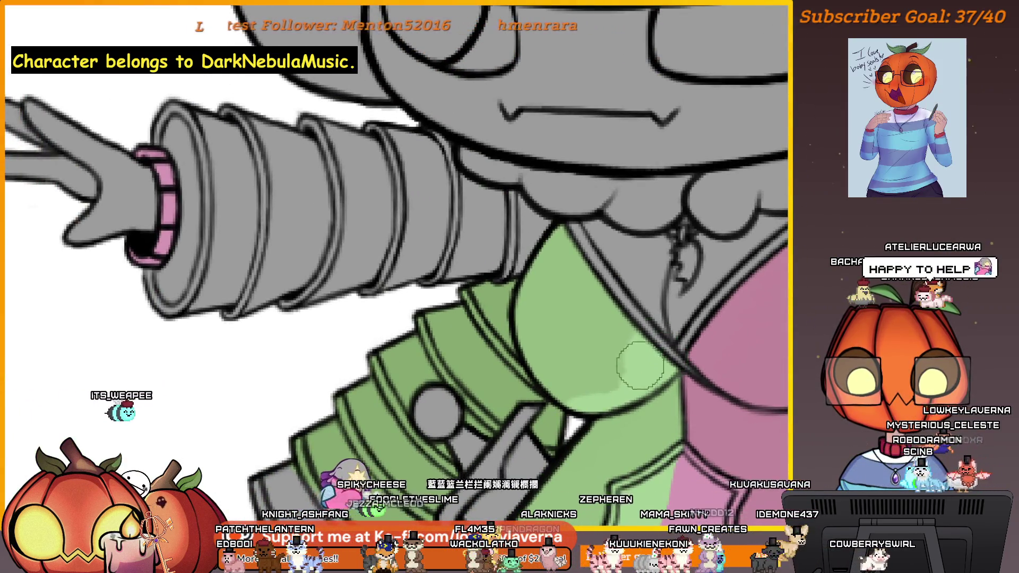
pyautogui.moveTo(579, 265)
pyautogui.mouseDown()
pyautogui.moveTo(546, 308)
pyautogui.moveTo(542, 357)
pyautogui.moveTo(558, 382)
pyautogui.moveTo(610, 377)
pyautogui.moveTo(571, 284)
pyautogui.mouseUp()
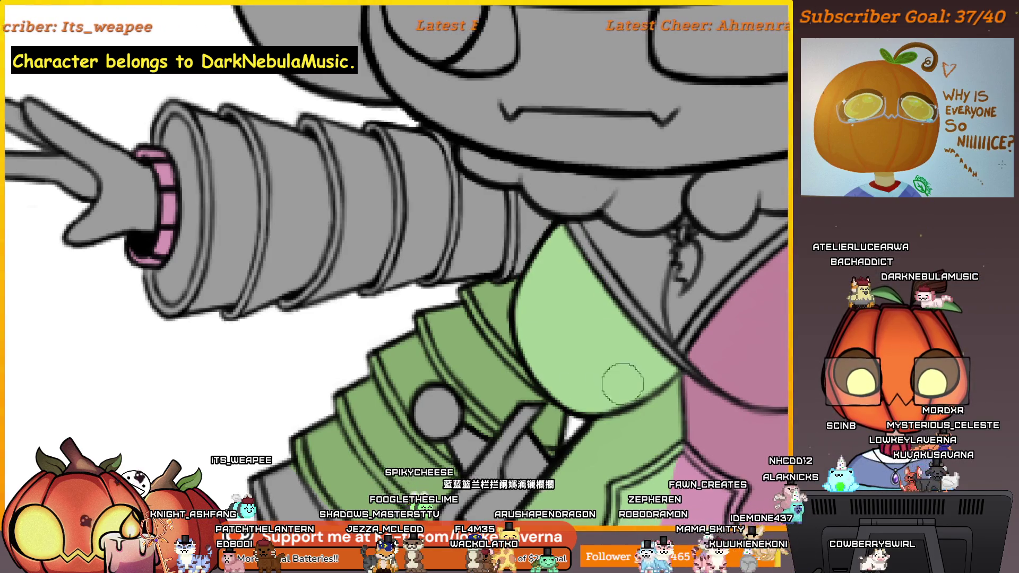
# Paint lighter flat pink over the bodice, covering its darker pink shading
pyautogui.moveTo(612, 397); pyautogui.dragTo(442, 435)
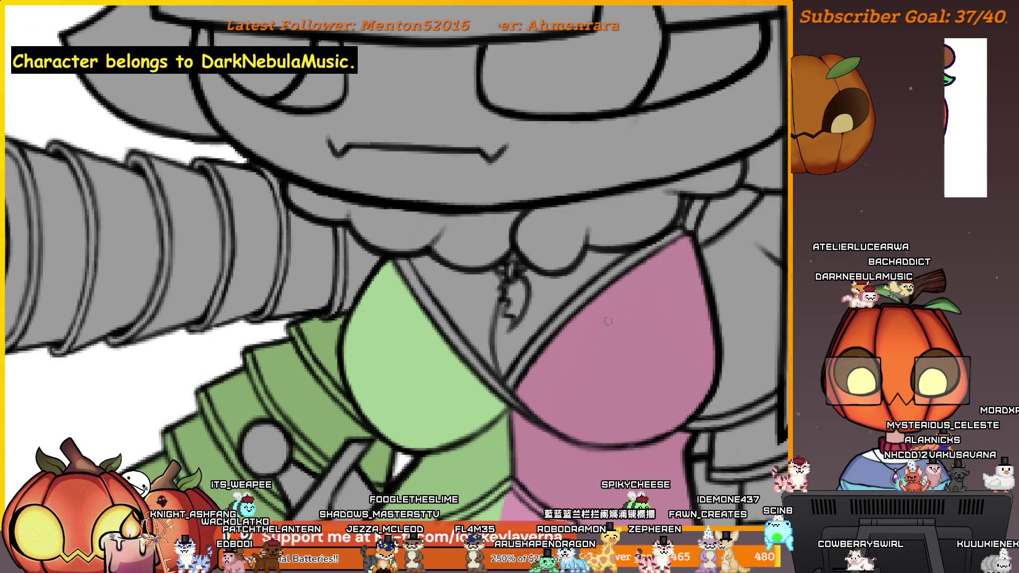
pyautogui.moveTo(602, 326); pyautogui.dragTo(668, 290)
pyautogui.scroll(5, 674, 366)
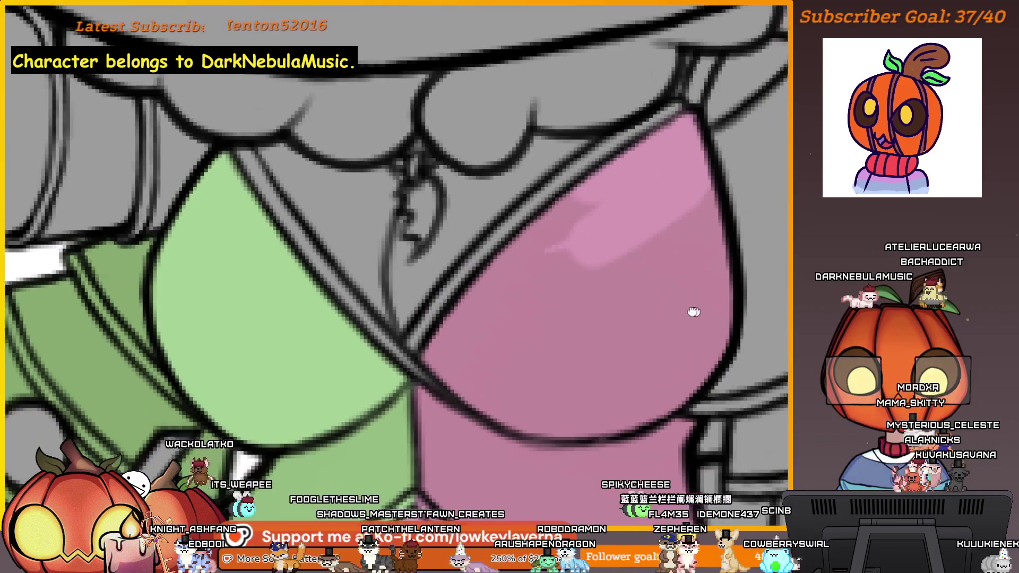
pyautogui.moveTo(693, 312); pyautogui.dragTo(673, 307)
pyautogui.moveTo(687, 167)
pyautogui.mouseDown()
pyautogui.moveTo(711, 302)
pyautogui.moveTo(698, 350)
pyautogui.moveTo(709, 378)
pyautogui.mouseUp()
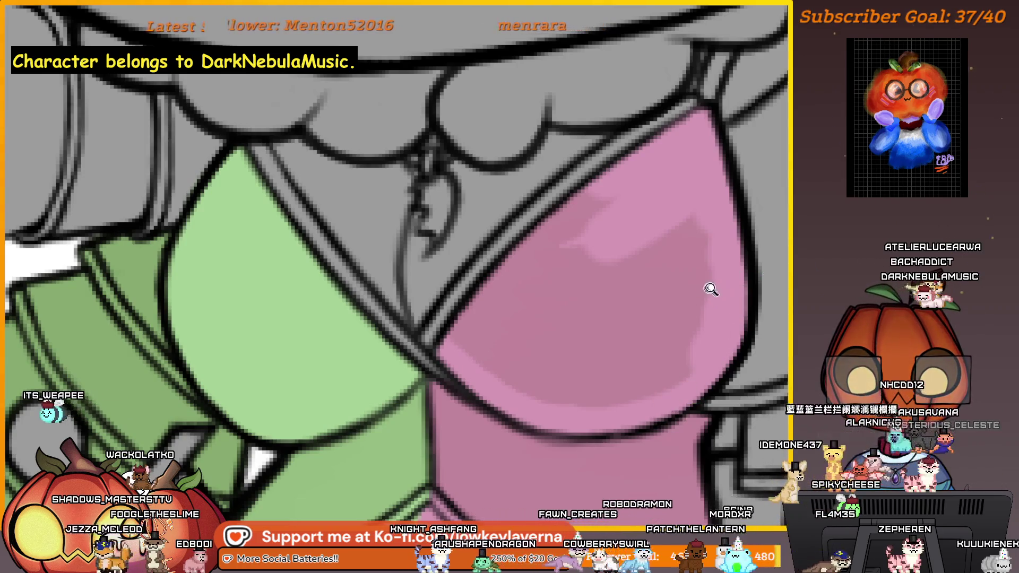
pyautogui.scroll(-3, 712, 289)
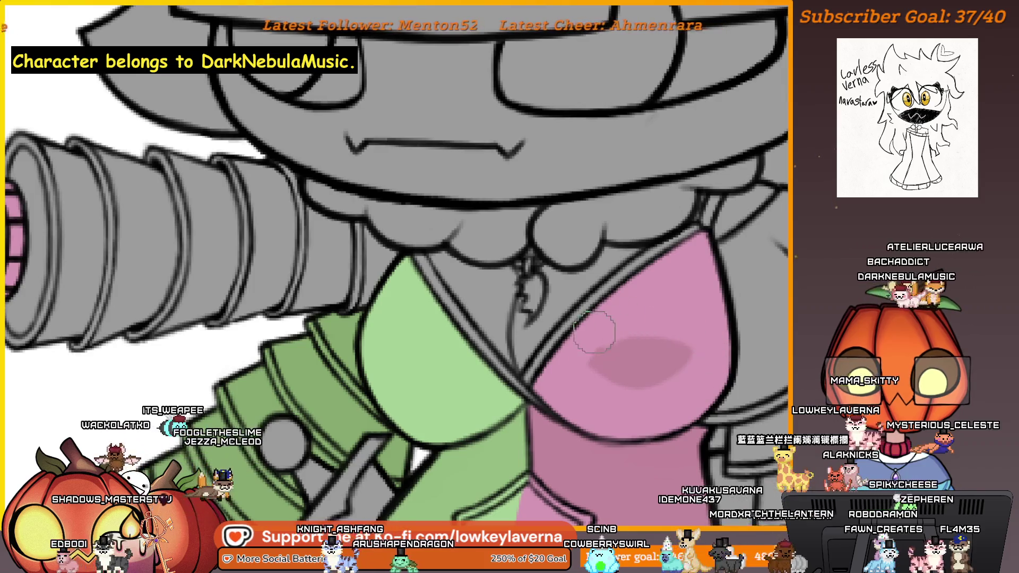
pyautogui.moveTo(595, 332)
pyautogui.mouseDown()
pyautogui.moveTo(690, 350)
pyautogui.moveTo(682, 332)
pyautogui.moveTo(664, 351)
pyautogui.mouseUp()
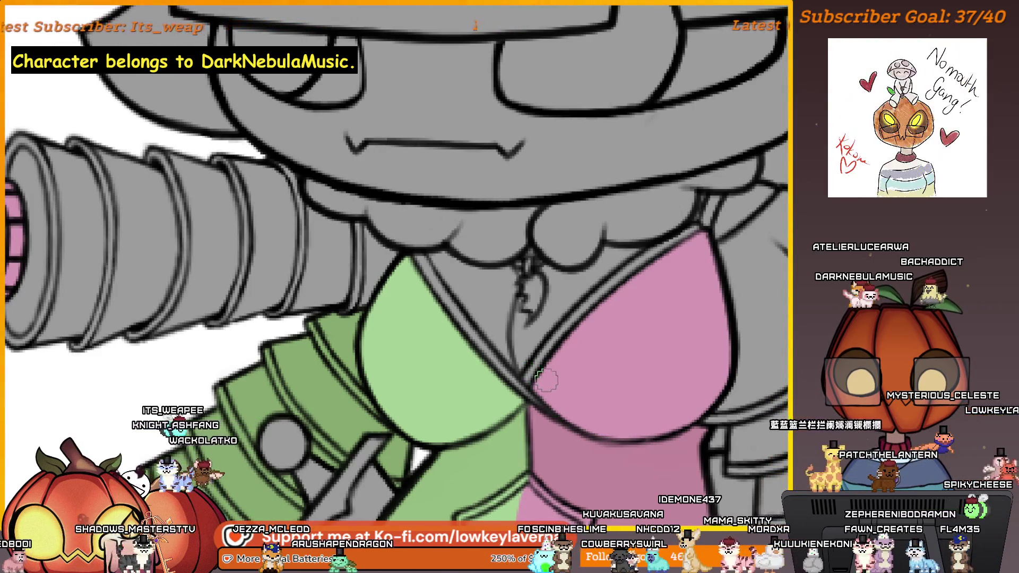
# Reposition the view and zoom in on the green bodice cup
pyautogui.scroll(-3, 676, 318)
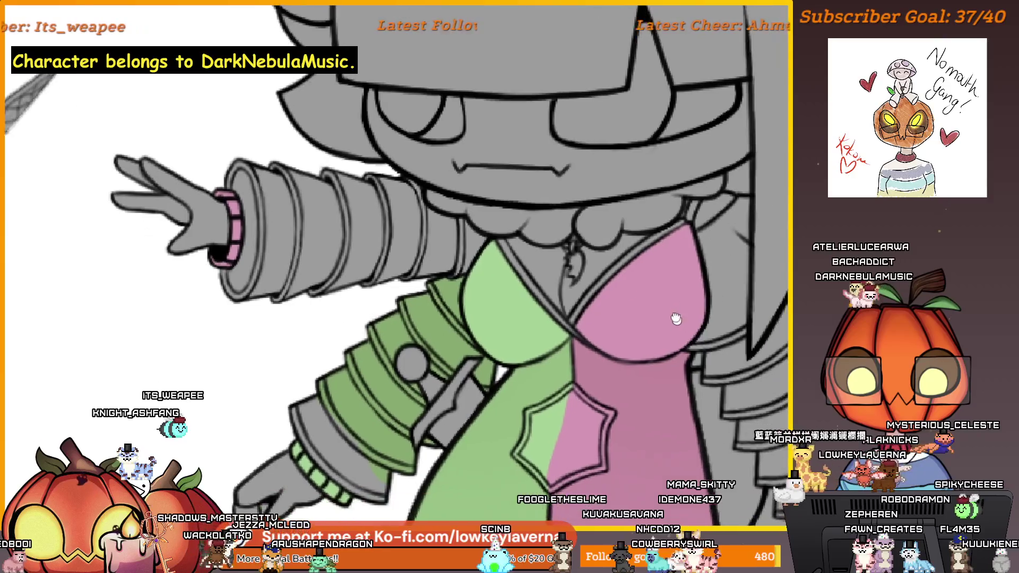
pyautogui.scroll(-1, 676, 318)
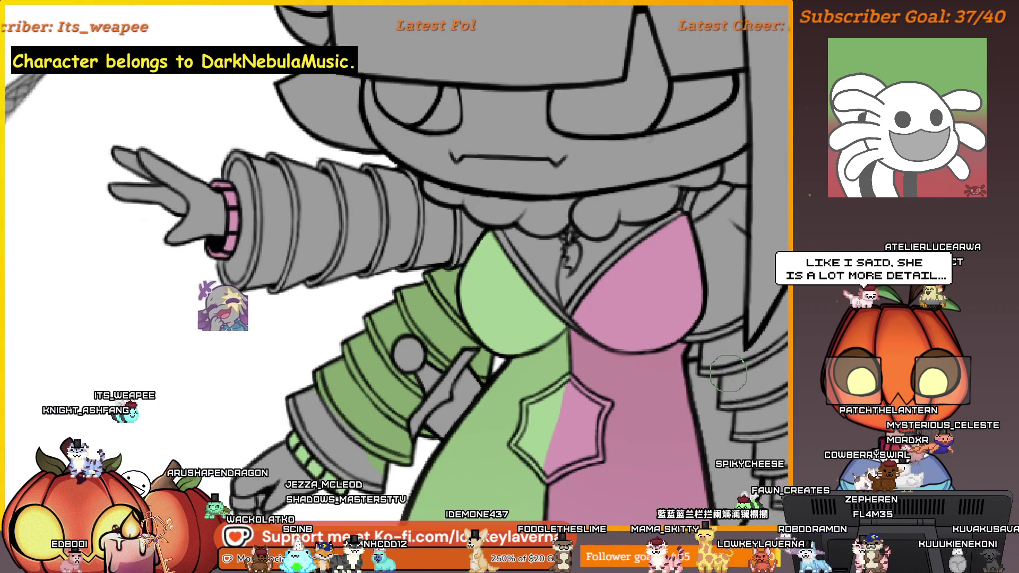
pyautogui.moveTo(725, 374); pyautogui.dragTo(736, 356)
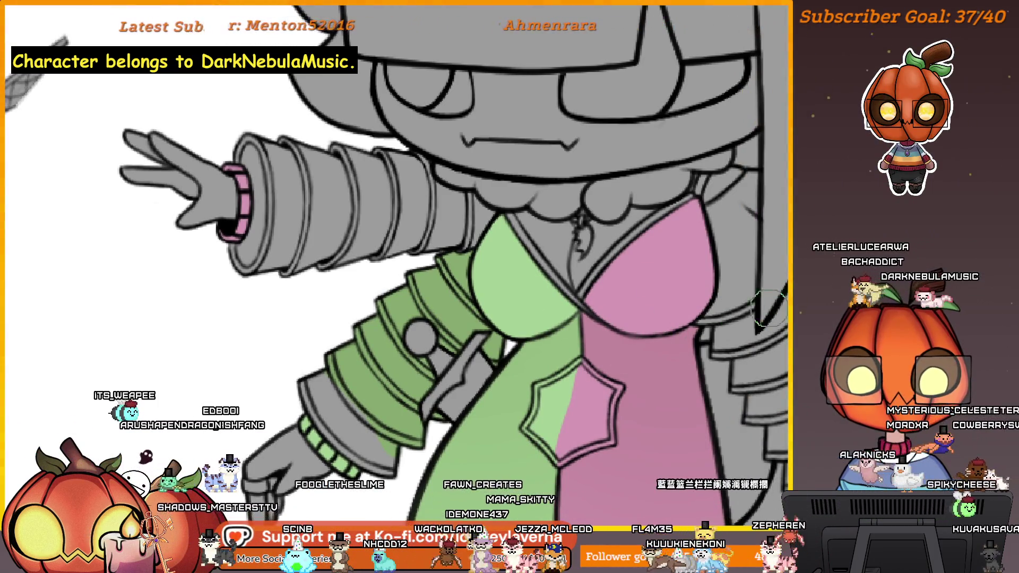
pyautogui.moveTo(602, 326); pyautogui.dragTo(676, 368)
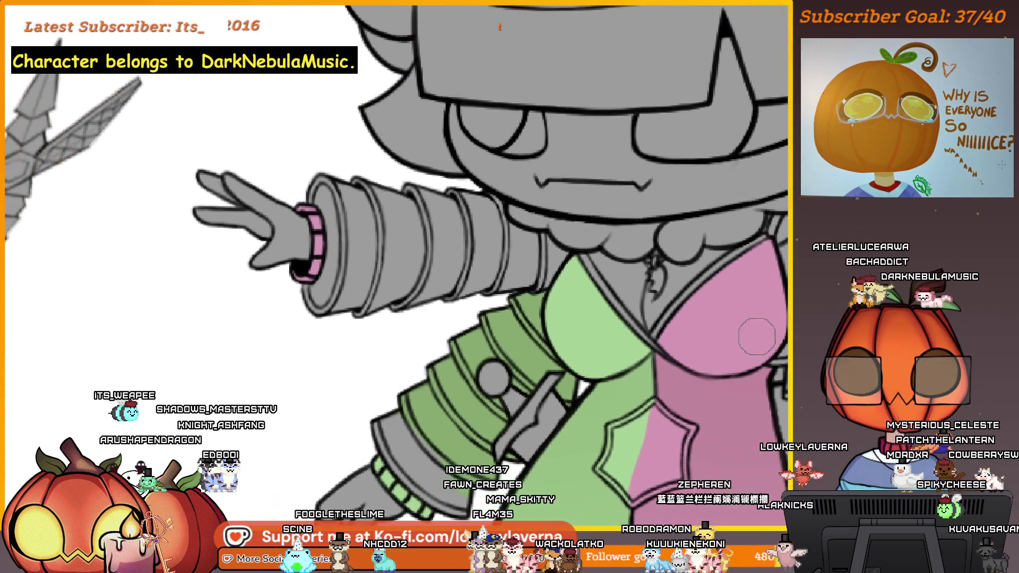
pyautogui.click(620, 356)
# Paint flat pink patches over the green bodice cup
pyautogui.moveTo(584, 340)
pyautogui.mouseDown()
pyautogui.moveTo(524, 273)
pyautogui.moveTo(591, 342)
pyautogui.mouseUp()
pyautogui.moveTo(622, 308); pyautogui.dragTo(599, 295)
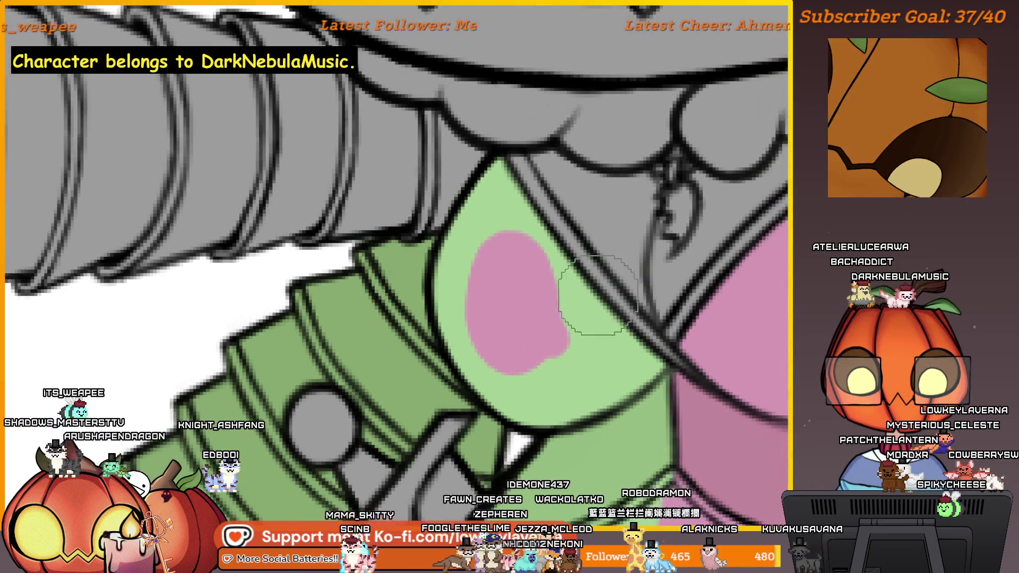
pyautogui.moveTo(525, 211); pyautogui.dragTo(529, 221)
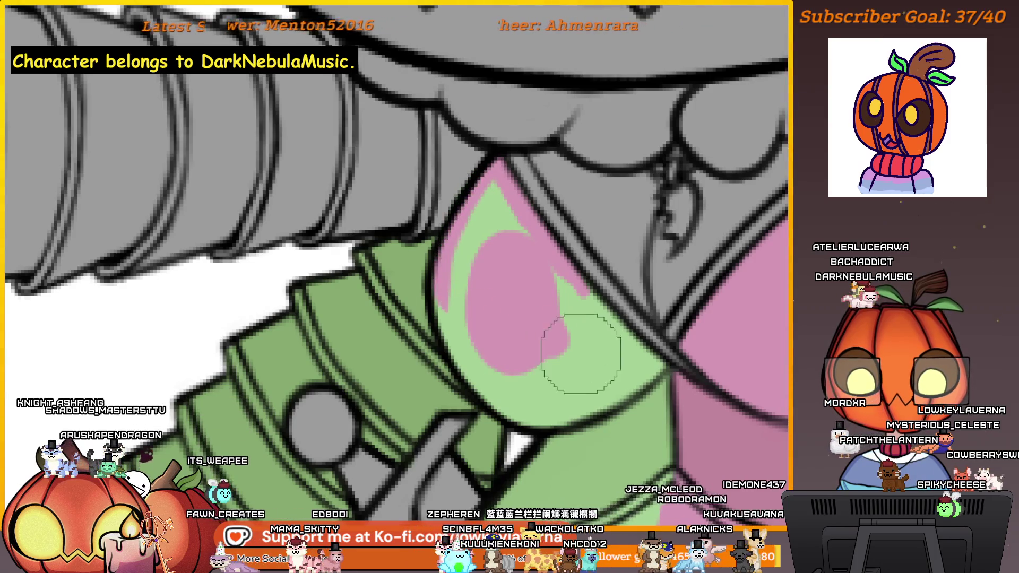
pyautogui.moveTo(633, 353); pyautogui.dragTo(671, 358)
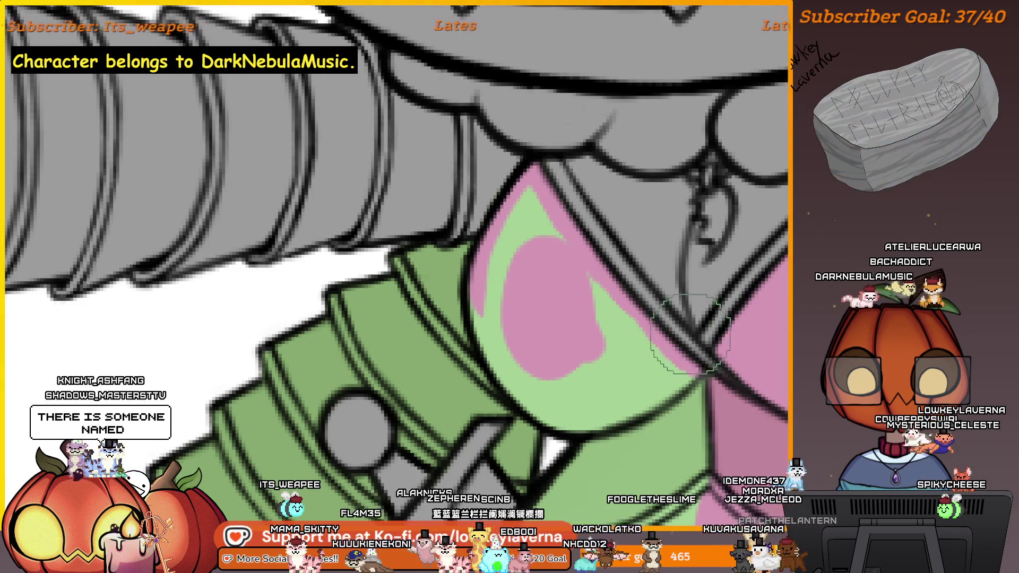
pyautogui.moveTo(687, 383); pyautogui.dragTo(709, 366)
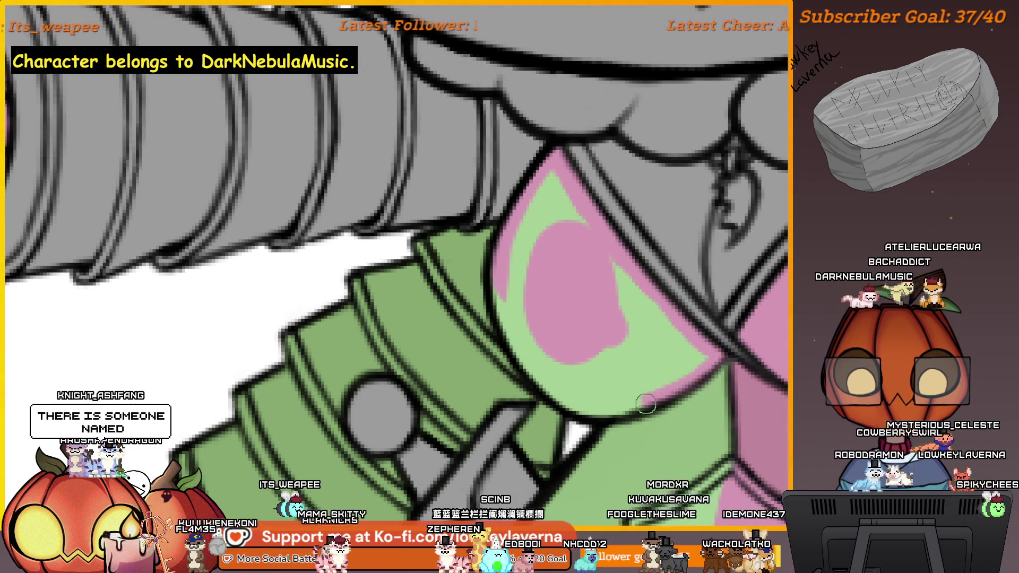
# With a smaller brush, cover the cup's green highlight so it is fully pink
pyautogui.press('e')
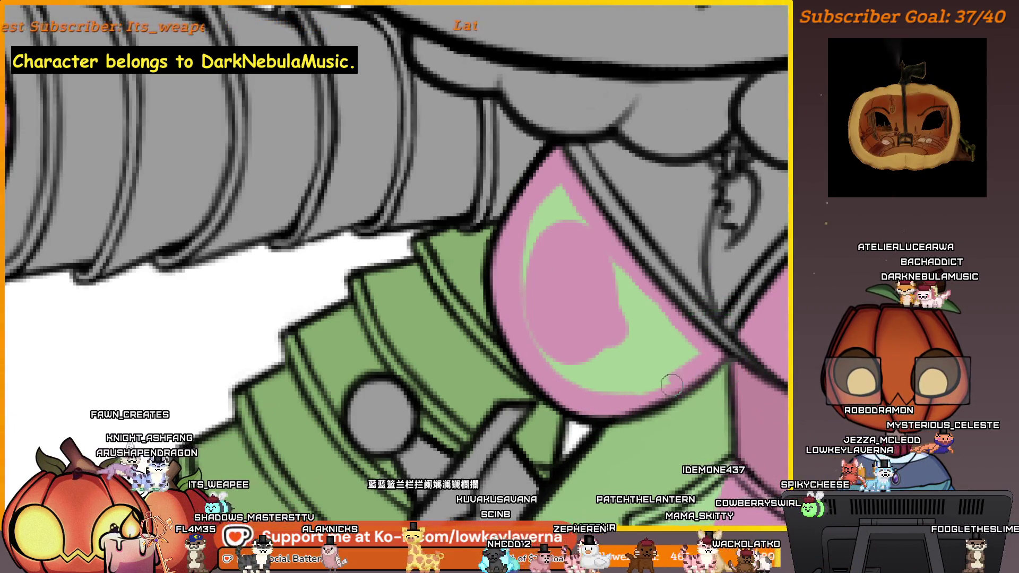
pyautogui.moveTo(593, 229); pyautogui.dragTo(546, 230)
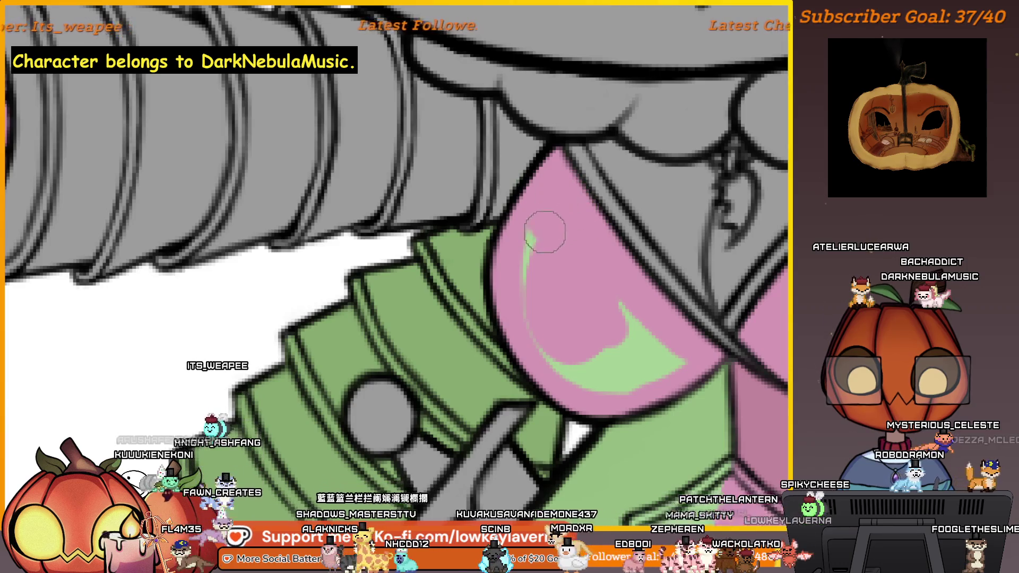
pyautogui.moveTo(632, 319)
pyautogui.mouseDown()
pyautogui.moveTo(684, 354)
pyautogui.moveTo(563, 371)
pyautogui.mouseUp()
pyautogui.moveTo(660, 353); pyautogui.dragTo(594, 366)
pyautogui.moveTo(669, 296)
pyautogui.mouseDown()
pyautogui.moveTo(676, 364)
pyautogui.moveTo(711, 364)
pyautogui.mouseUp()
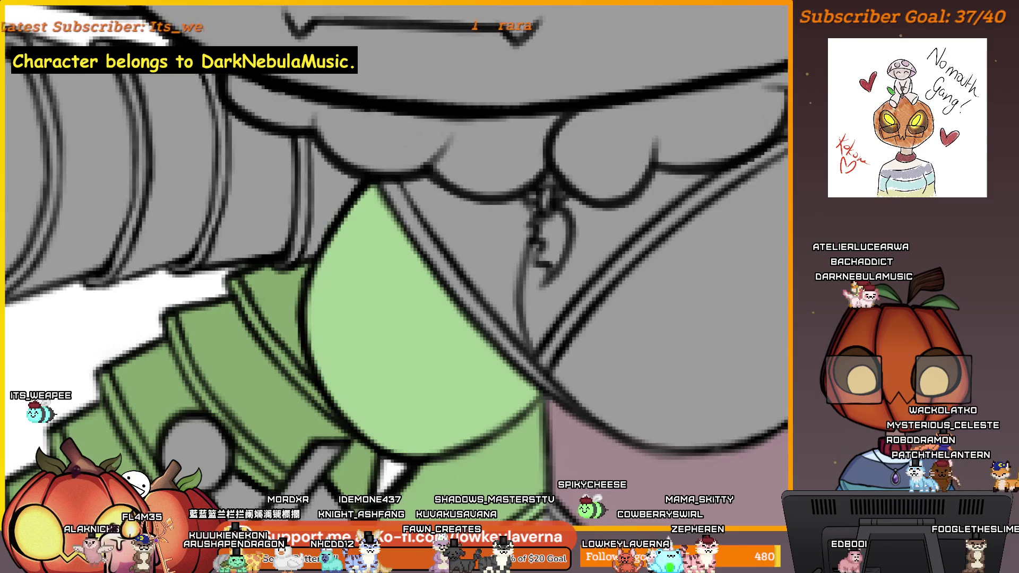
pyautogui.hotkey('ctrl', 'y')
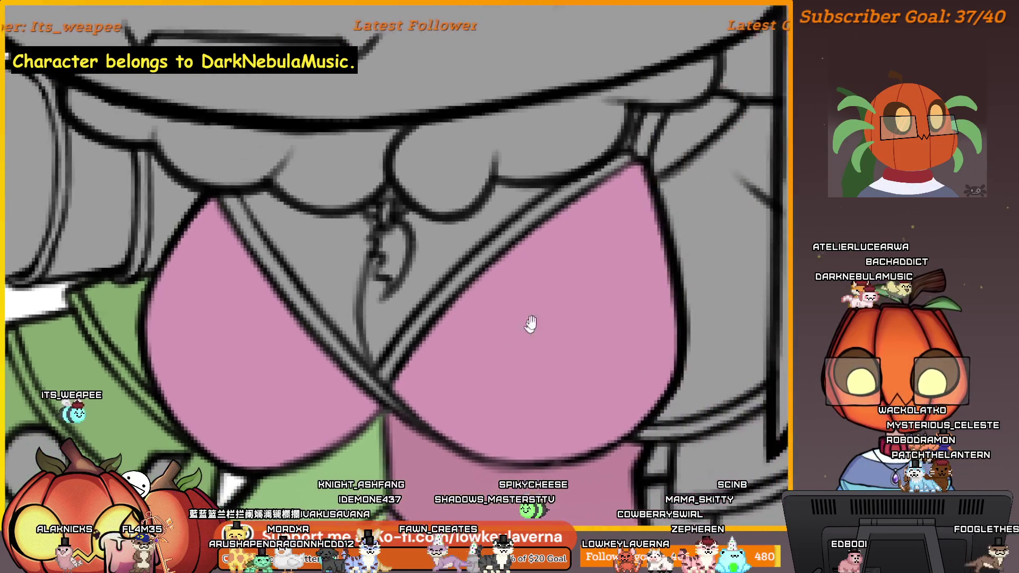
# Trace a freehand selection around the right pink bodice cup
pyautogui.moveTo(687, 315); pyautogui.dragTo(528, 326)
pyautogui.scroll(-1, 674, 186)
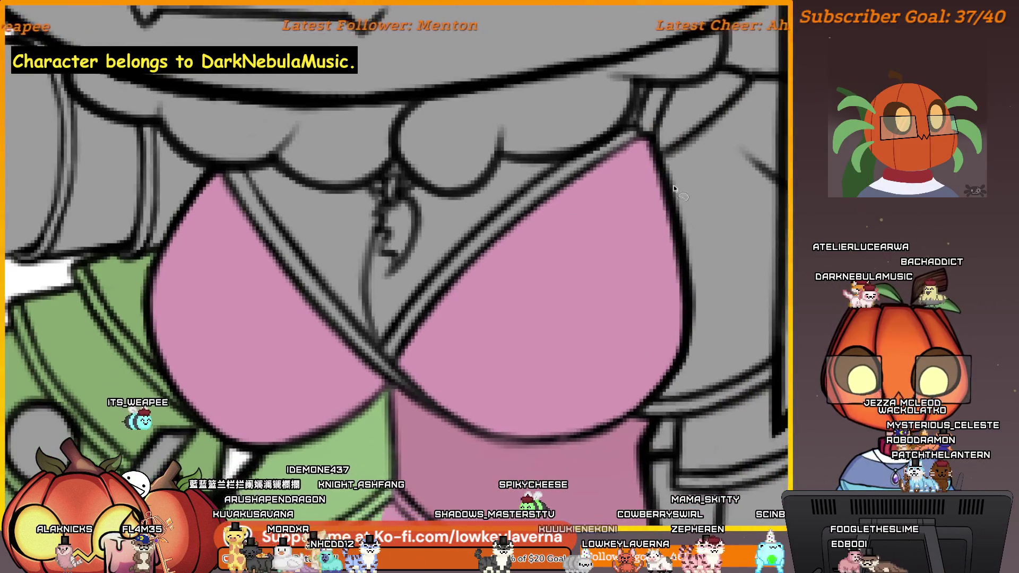
pyautogui.moveTo(663, 175)
pyautogui.mouseDown()
pyautogui.moveTo(611, 146)
pyautogui.moveTo(412, 307)
pyautogui.mouseUp()
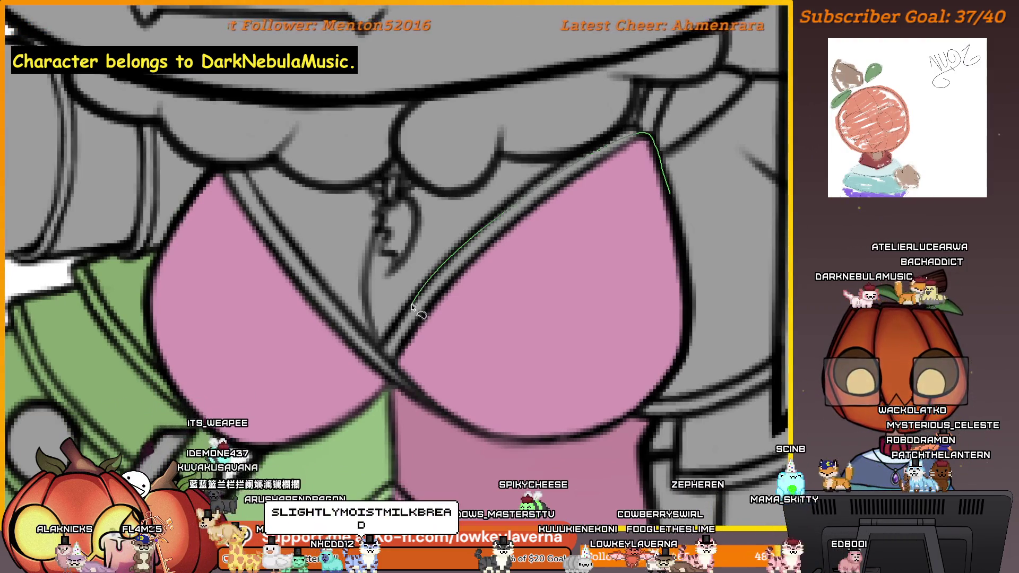
pyautogui.moveTo(389, 356)
pyautogui.mouseDown()
pyautogui.moveTo(402, 386)
pyautogui.moveTo(490, 435)
pyautogui.moveTo(552, 442)
pyautogui.moveTo(619, 423)
pyautogui.moveTo(672, 390)
pyautogui.moveTo(696, 358)
pyautogui.moveTo(708, 227)
pyautogui.moveTo(696, 204)
pyautogui.mouseUp()
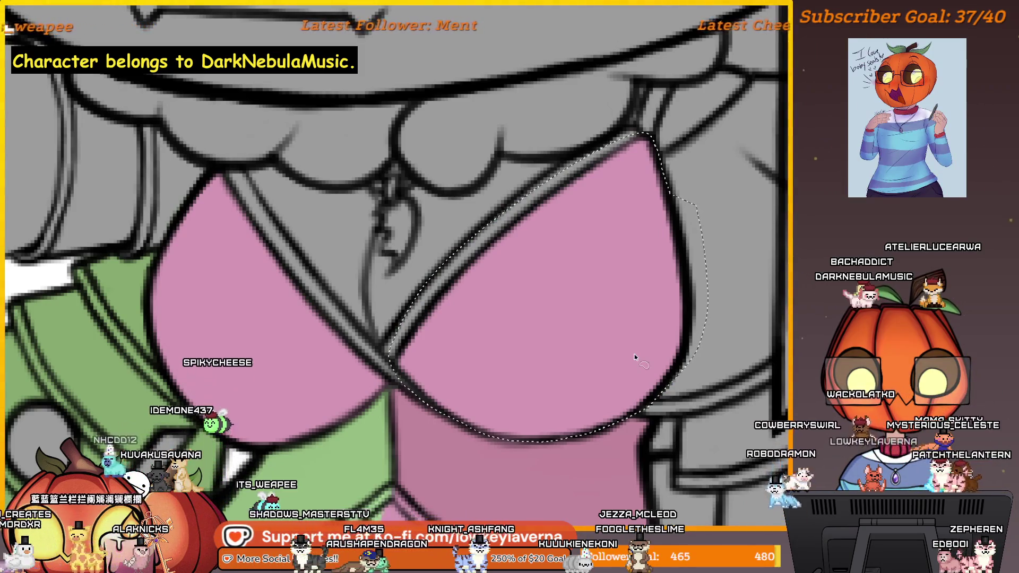